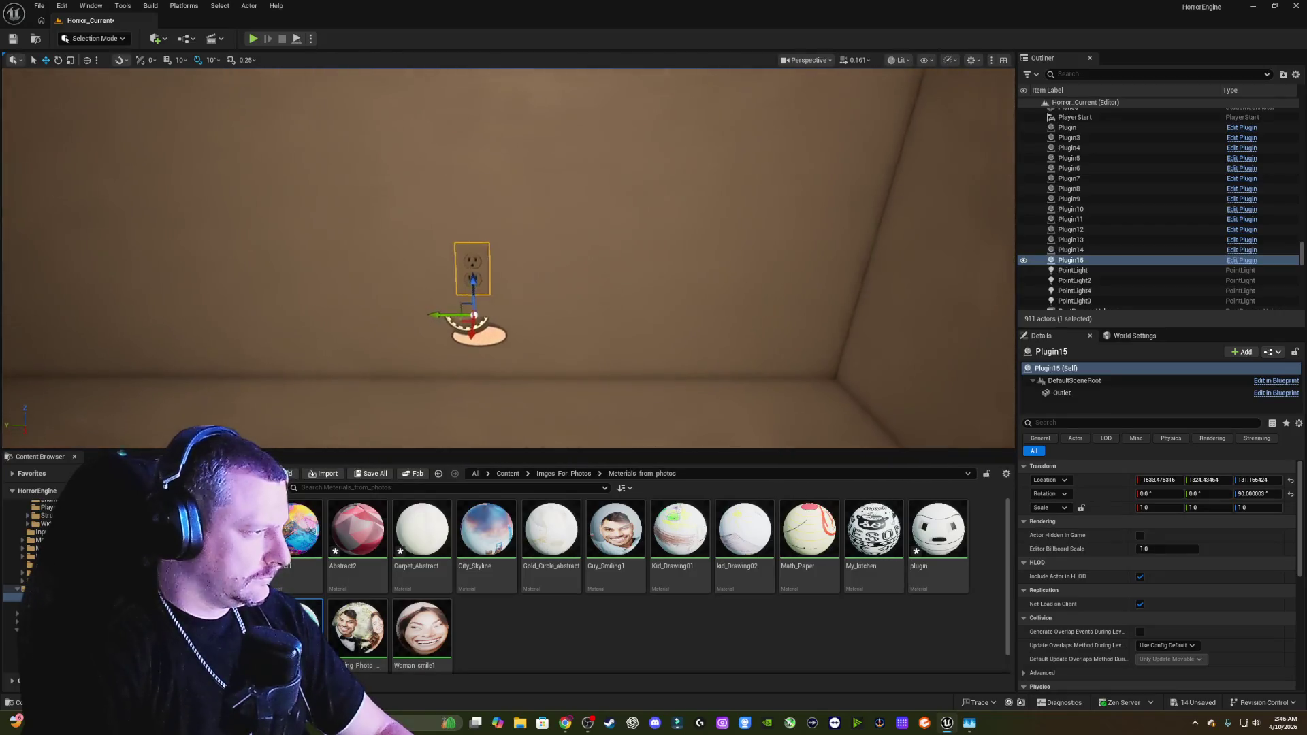
Step: Slide the wall outlet along the wall on its Y axis
mouse_move(433, 290)
mouse_down()
mouse_move(578, 288)
mouse_move(609, 303)
mouse_up()
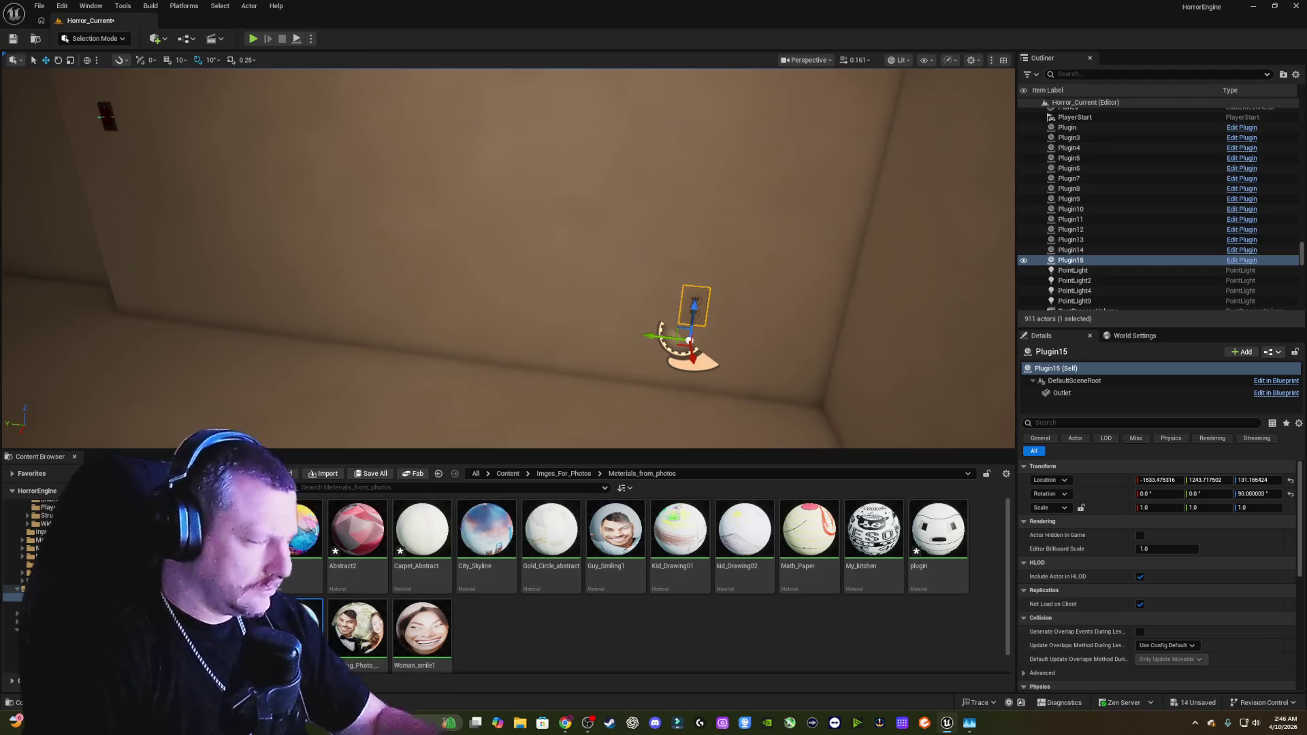
mouse_move(613, 306)
mouse_down()
mouse_move(626, 286)
mouse_move(687, 300)
mouse_move(677, 320)
mouse_move(640, 319)
mouse_move(526, 271)
mouse_up()
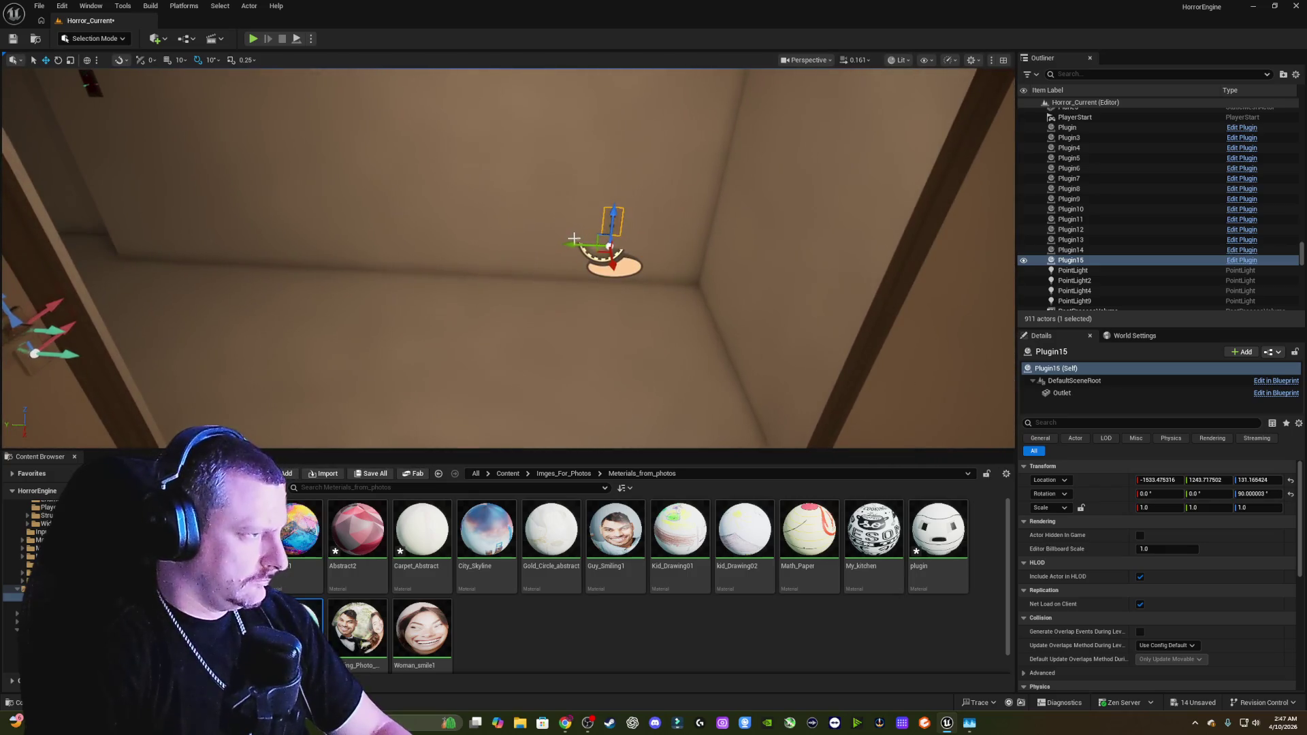
mouse_move(491, 243)
mouse_down()
mouse_move(565, 248)
mouse_move(422, 341)
mouse_up()
Step: Duplicate the outlet onto another wall as Plugin16 and frame it
mouse_move(323, 361)
alt+mouse_down()
mouse_move(578, 335)
mouse_move(713, 294)
alt+mouse_up()
key(f)
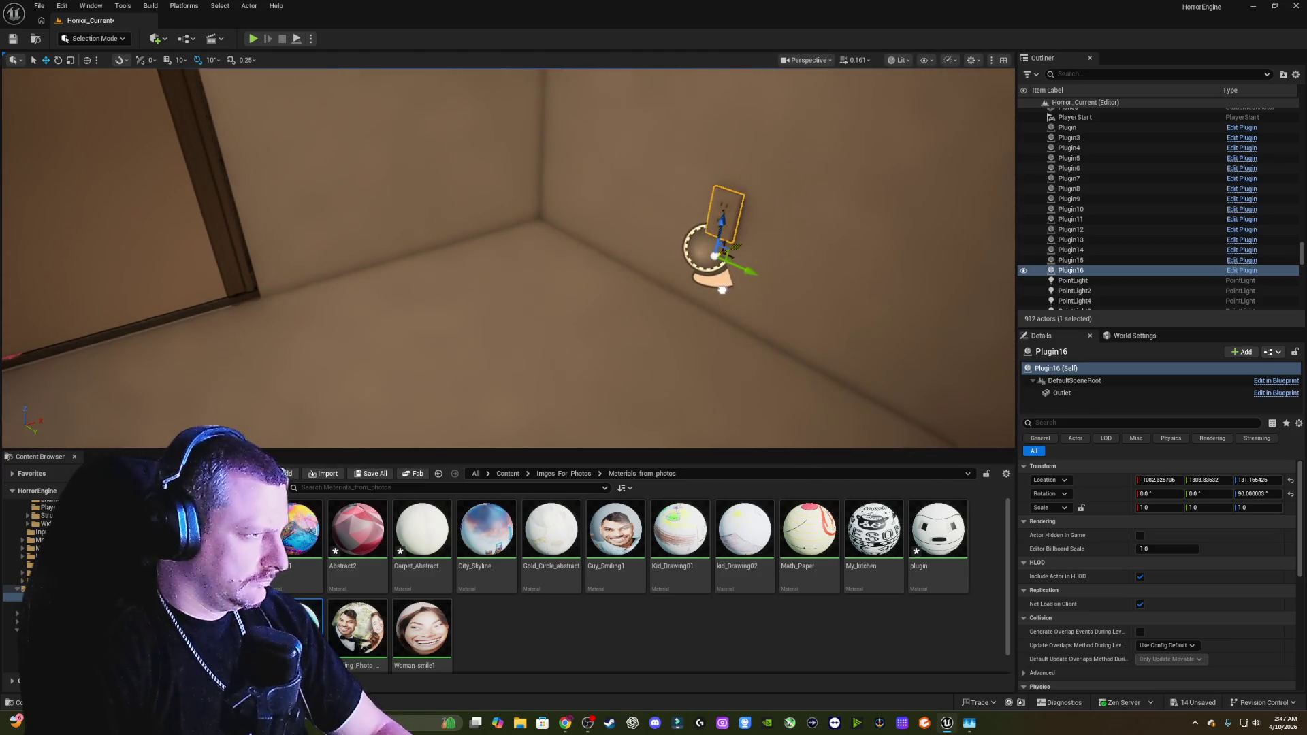
key(f)
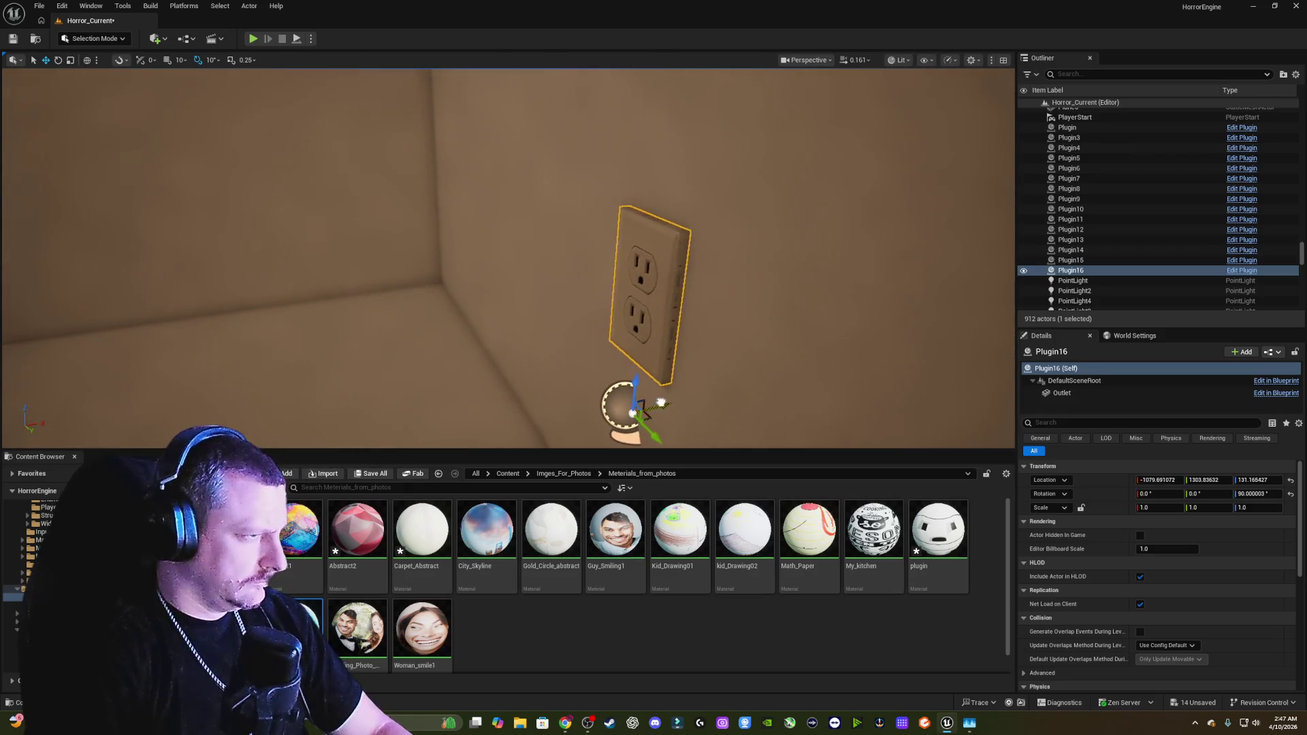
drag(664, 402, 667, 399)
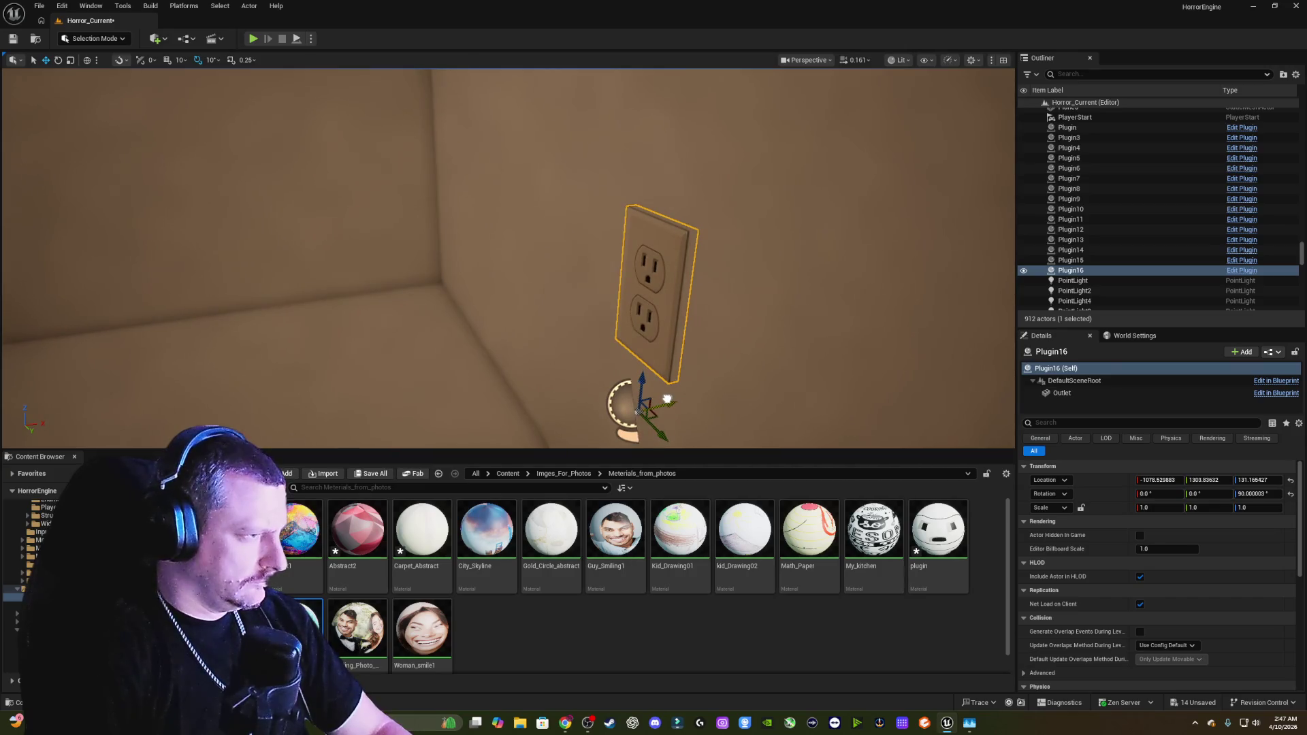
mouse_move(508, 259)
mouse_down()
mouse_move(507, 313)
mouse_move(443, 314)
mouse_up()
drag(694, 350, 700, 350)
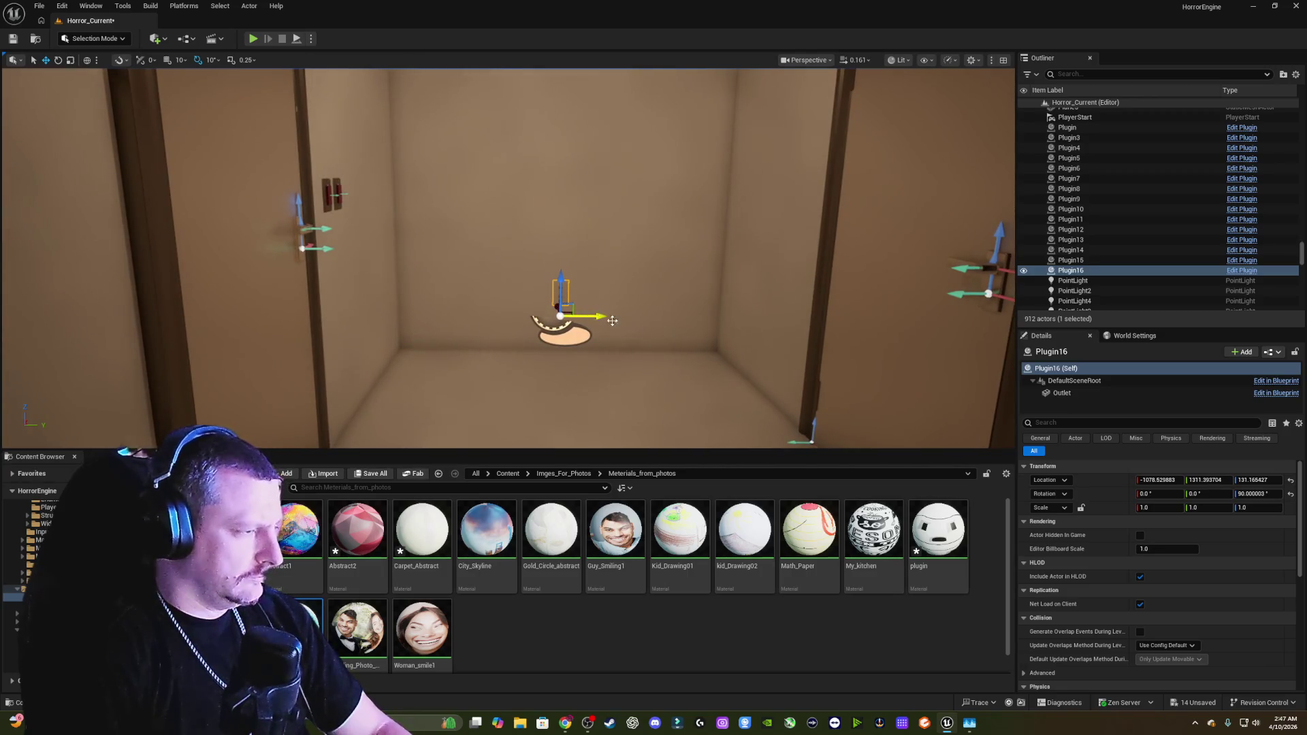
Step: Clear the selection and select wall outlet Plugin15 again
key(Escape)
mouse_move(663, 336)
mouse_down()
mouse_move(701, 320)
mouse_move(701, 299)
mouse_move(701, 327)
mouse_move(653, 340)
mouse_move(758, 366)
mouse_move(490, 327)
mouse_move(109, 231)
mouse_move(276, 283)
mouse_move(409, 293)
mouse_move(577, 331)
mouse_up()
click(756, 350)
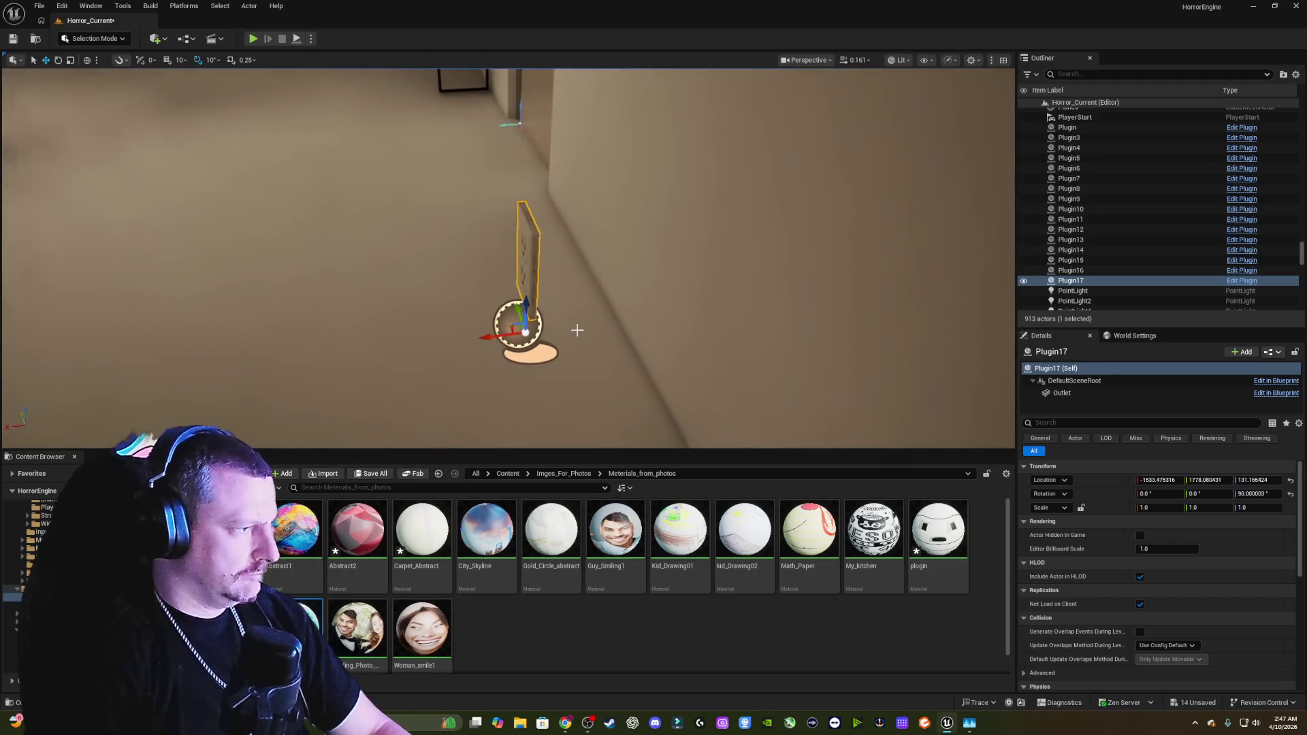
Step: Slide outlet Plugin17 along the wall
mouse_move(486, 336)
mouse_down()
mouse_move(649, 313)
mouse_move(357, 271)
mouse_move(372, 272)
mouse_move(222, 282)
mouse_move(334, 279)
mouse_move(320, 279)
mouse_up()
drag(225, 283, 758, 338)
scroll(758, 338, up, 6)
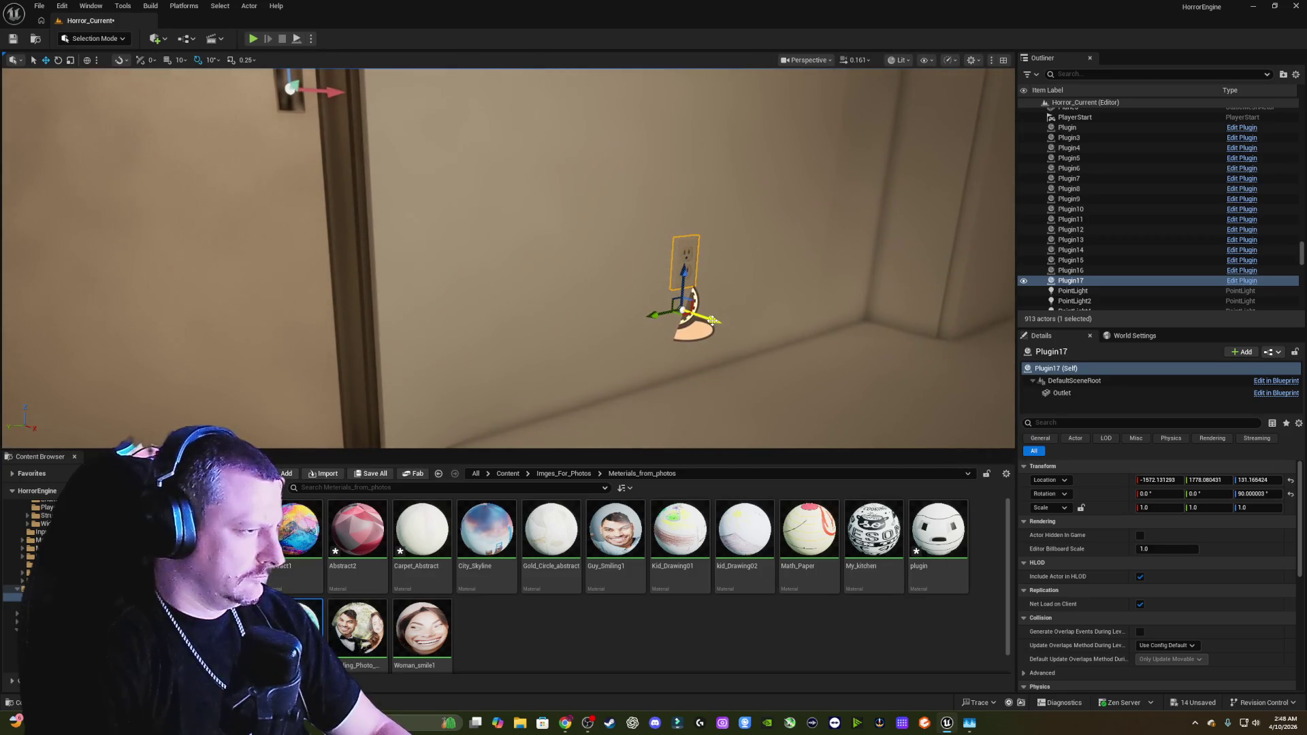
Step: Duplicate the outlet as Plugin18 beside the couch
alt+drag(712, 320, 685, 311)
drag(535, 307, 409, 302)
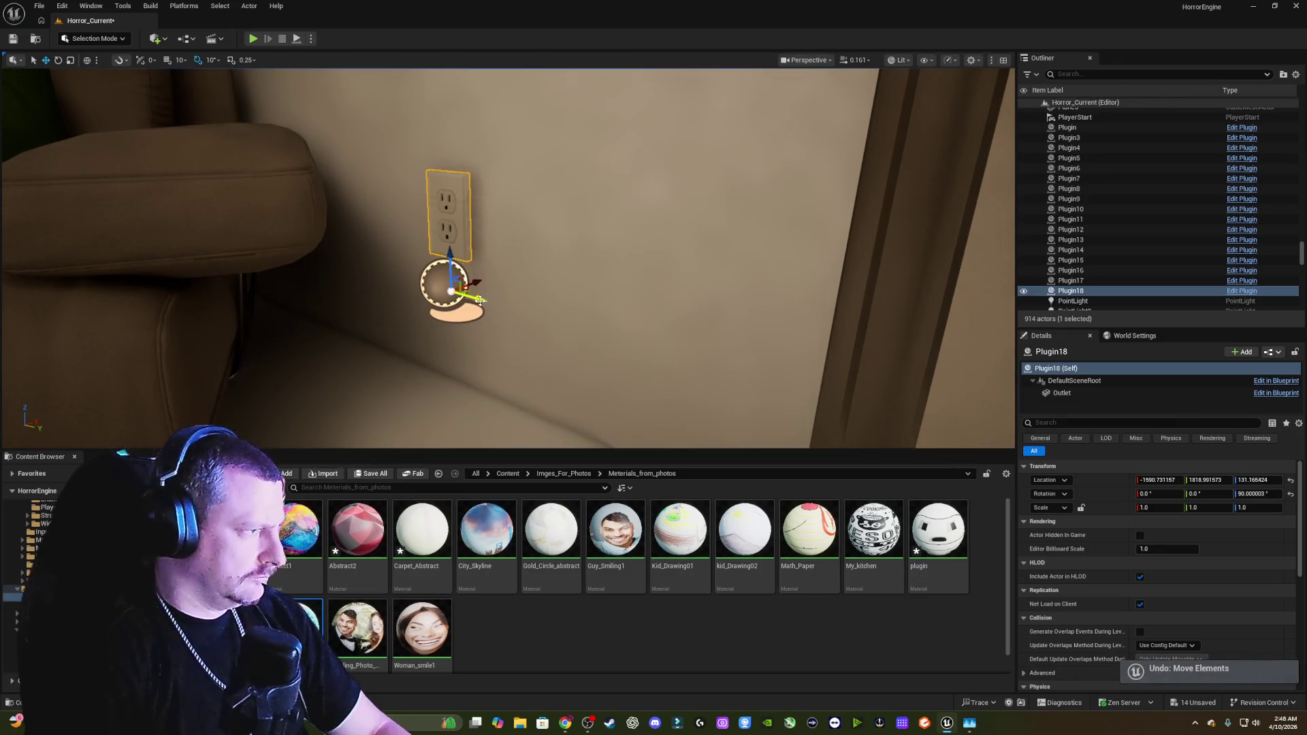
drag(555, 314, 524, 295)
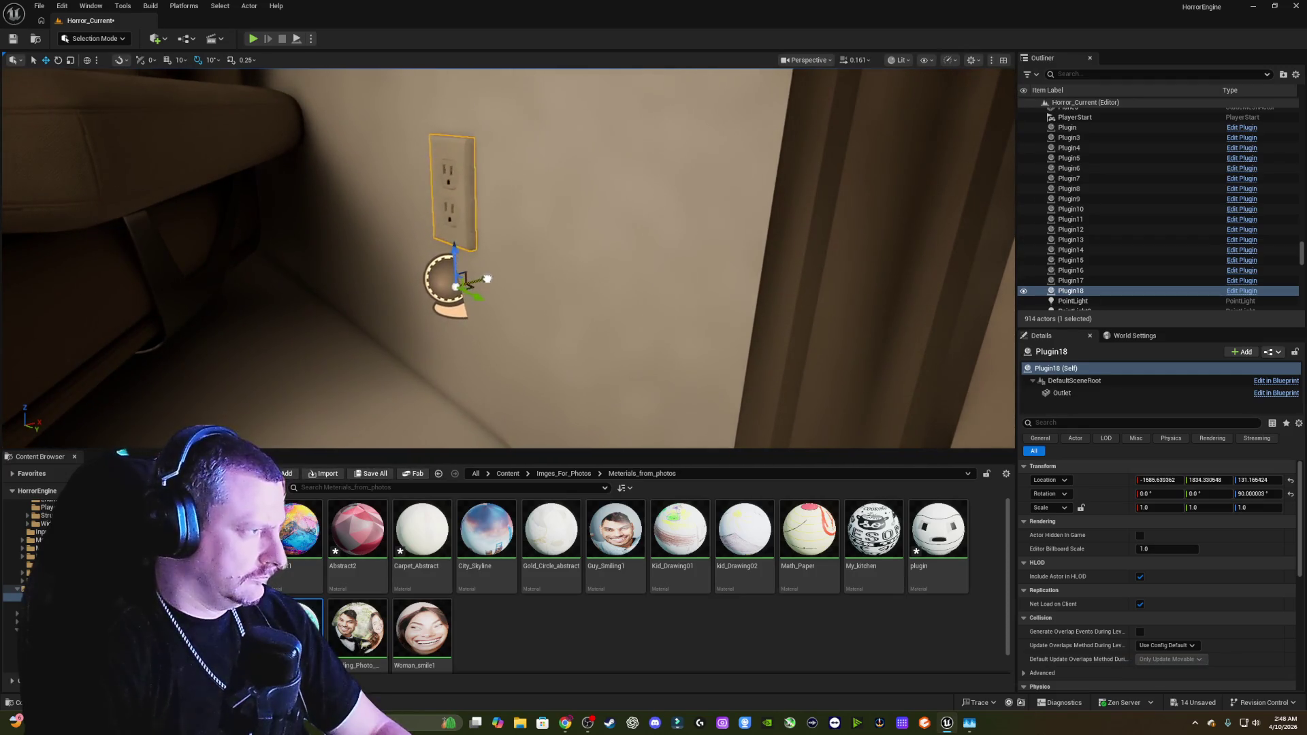
drag(490, 276, 478, 320)
drag(351, 276, 348, 296)
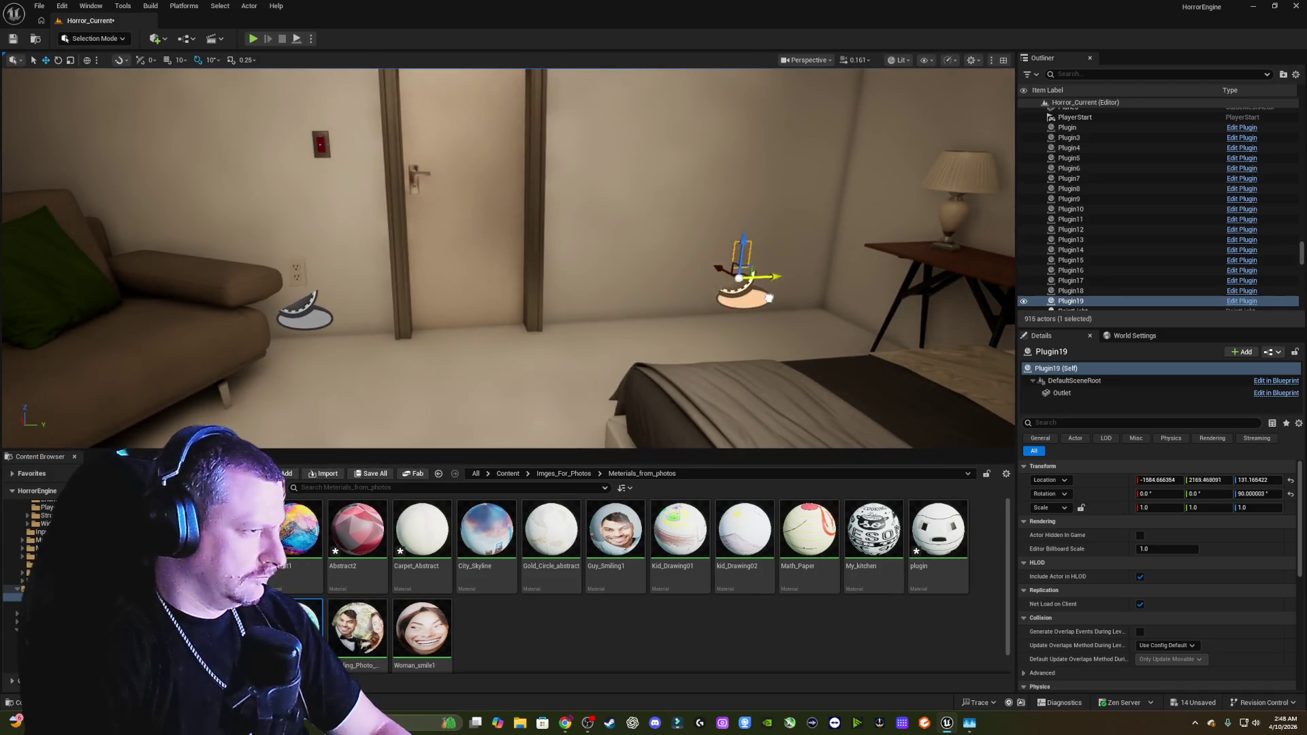
Step: Place outlet Plugin19 flush on the wall under the bedside table
drag(800, 299, 657, 347)
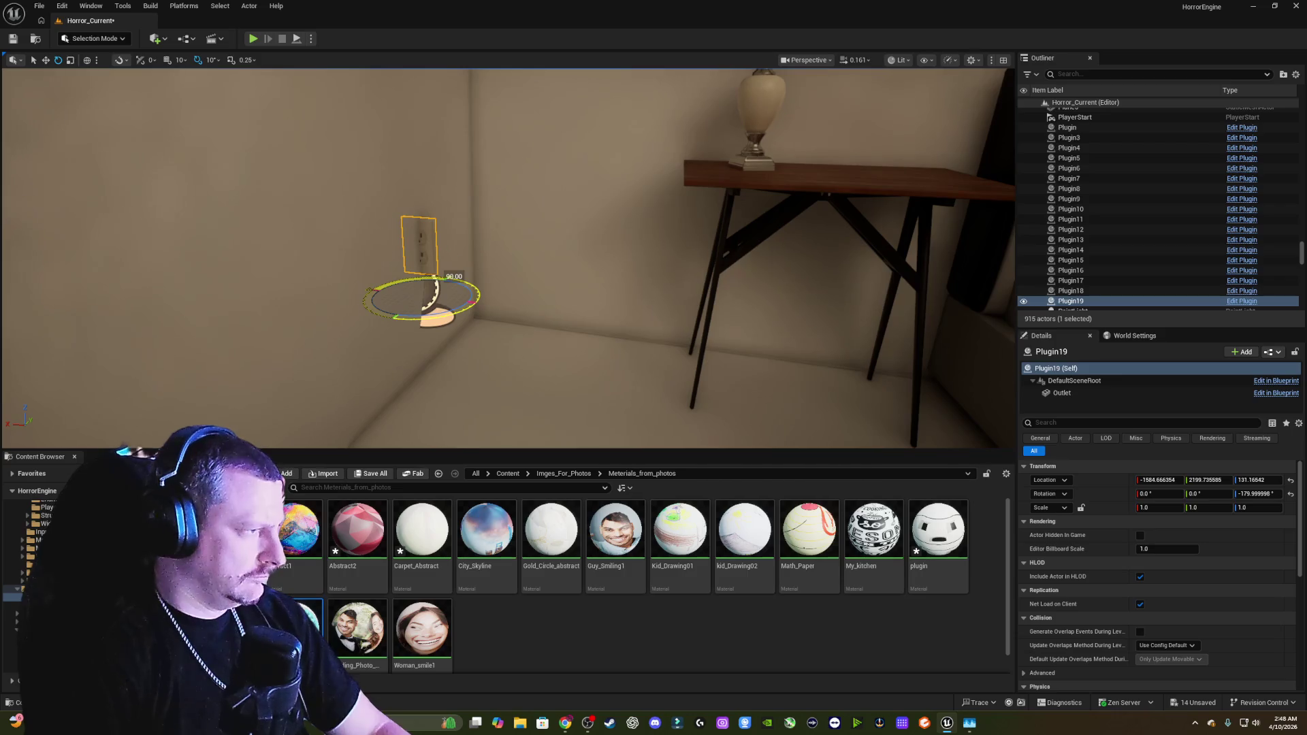
mouse_move(385, 290)
mouse_down()
mouse_move(788, 344)
mouse_move(660, 350)
mouse_move(641, 322)
mouse_move(704, 351)
mouse_up()
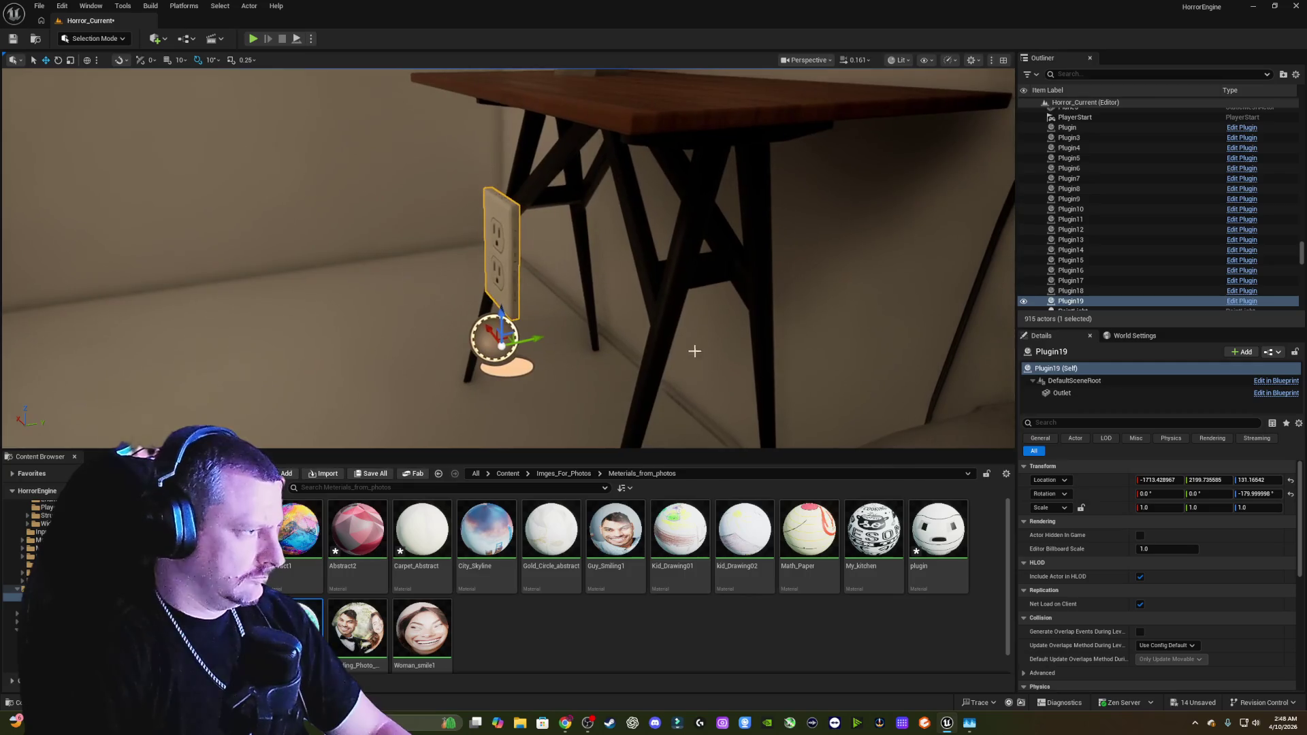
mouse_move(544, 335)
mouse_down()
mouse_move(690, 304)
mouse_move(727, 318)
mouse_move(640, 322)
mouse_up()
drag(552, 389, 642, 374)
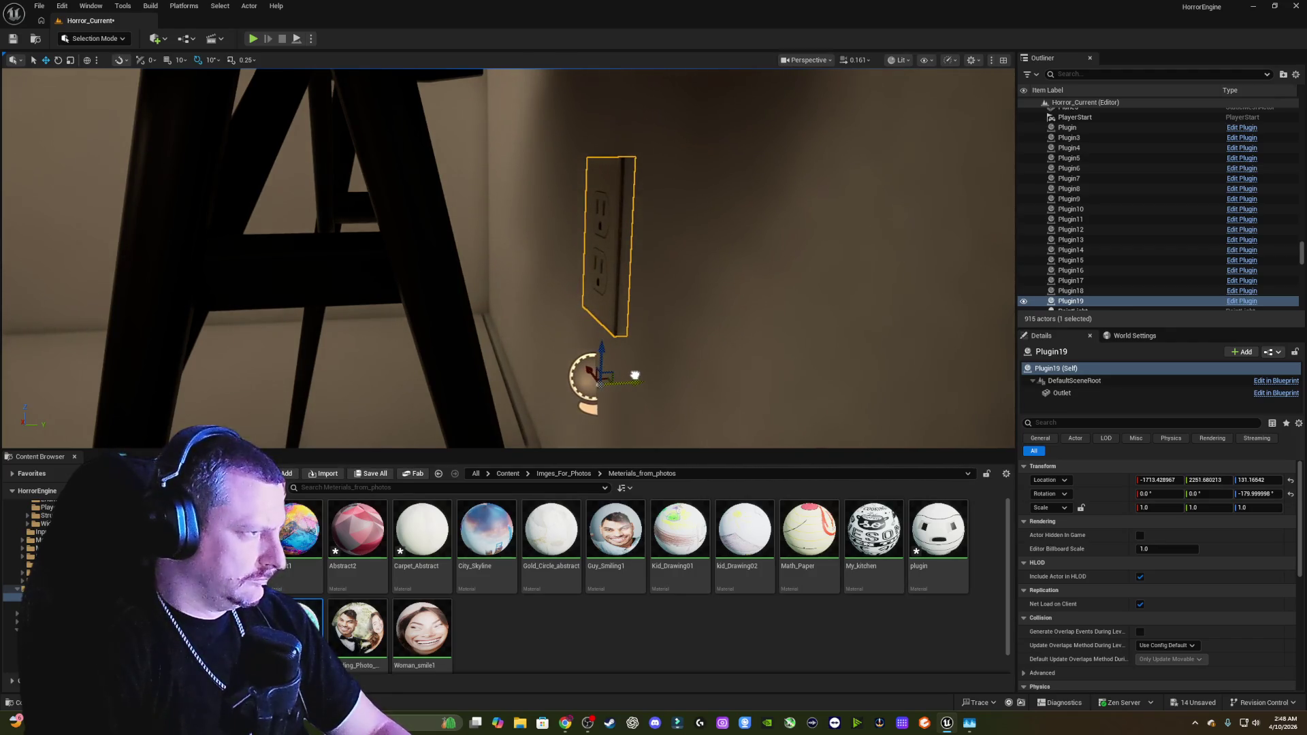
mouse_move(721, 345)
mouse_down()
mouse_move(695, 436)
mouse_move(718, 444)
mouse_move(633, 343)
mouse_up()
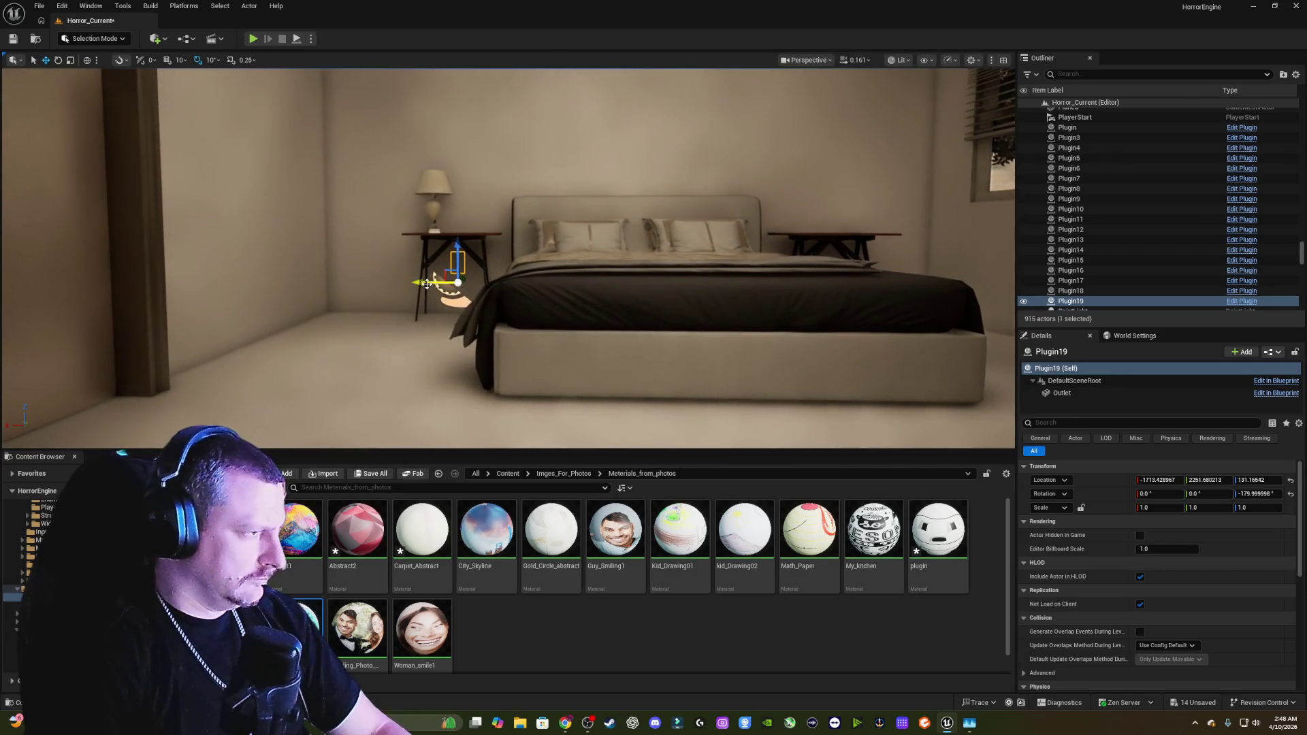
Step: Duplicate the outlet as Plugin20 by the right nightstand
alt+drag(426, 284, 480, 284)
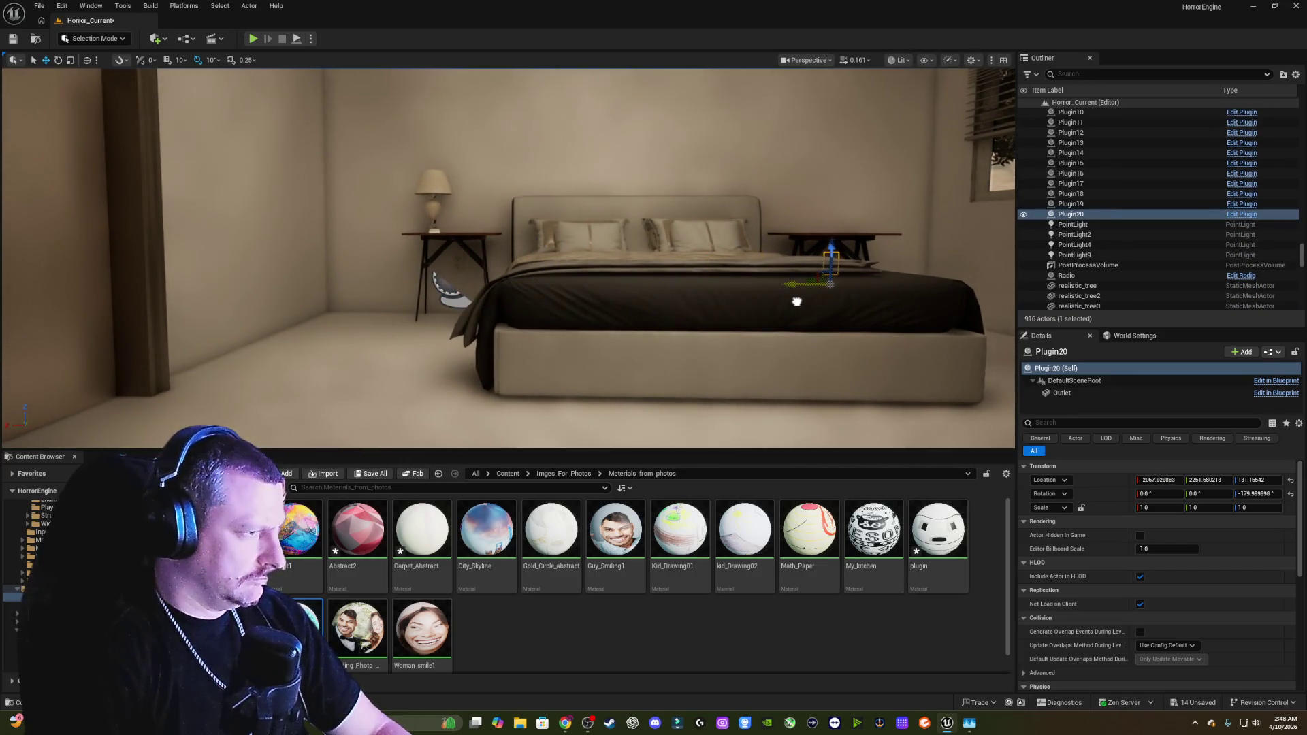
drag(674, 327, 685, 316)
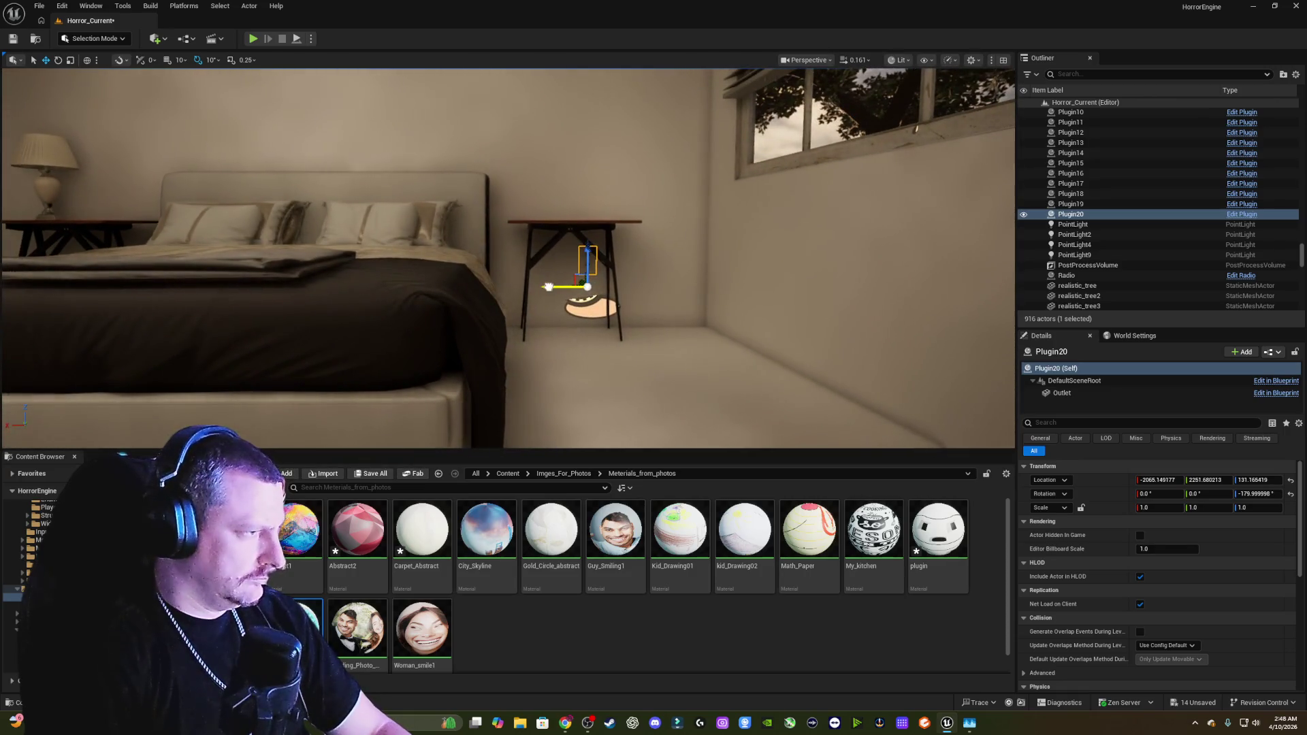
mouse_move(532, 286)
mouse_down()
mouse_move(480, 289)
mouse_move(535, 281)
mouse_move(544, 293)
mouse_move(531, 279)
mouse_up()
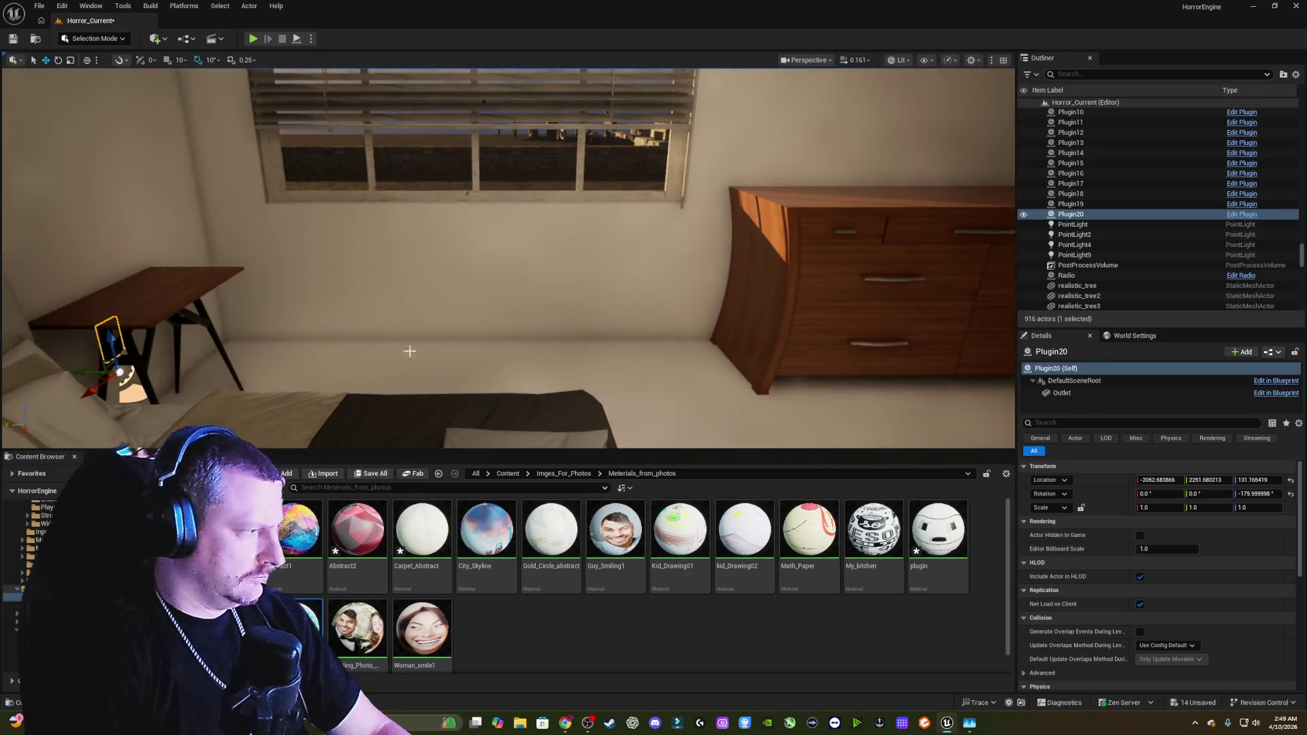
Step: Duplicate outlet Plugin21 by the dresser, rotated 90° against the wall
drag(83, 368, 698, 370)
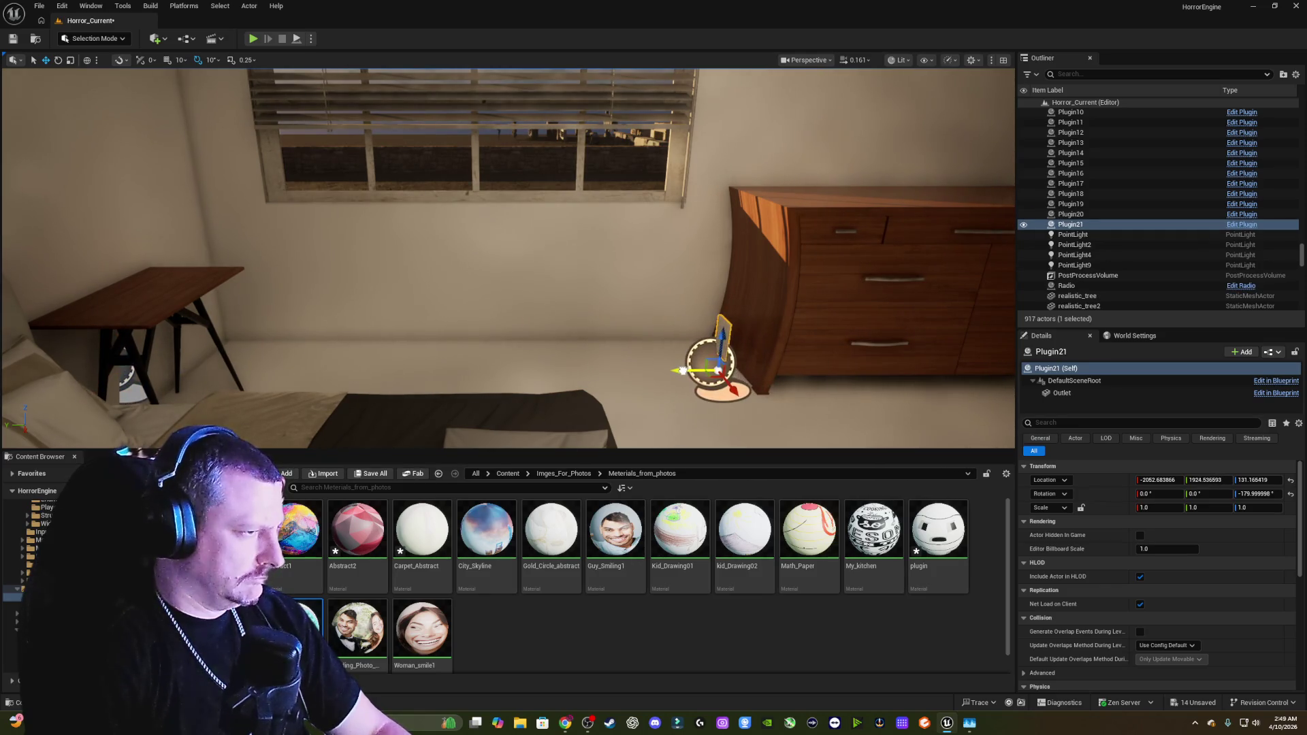
key(f)
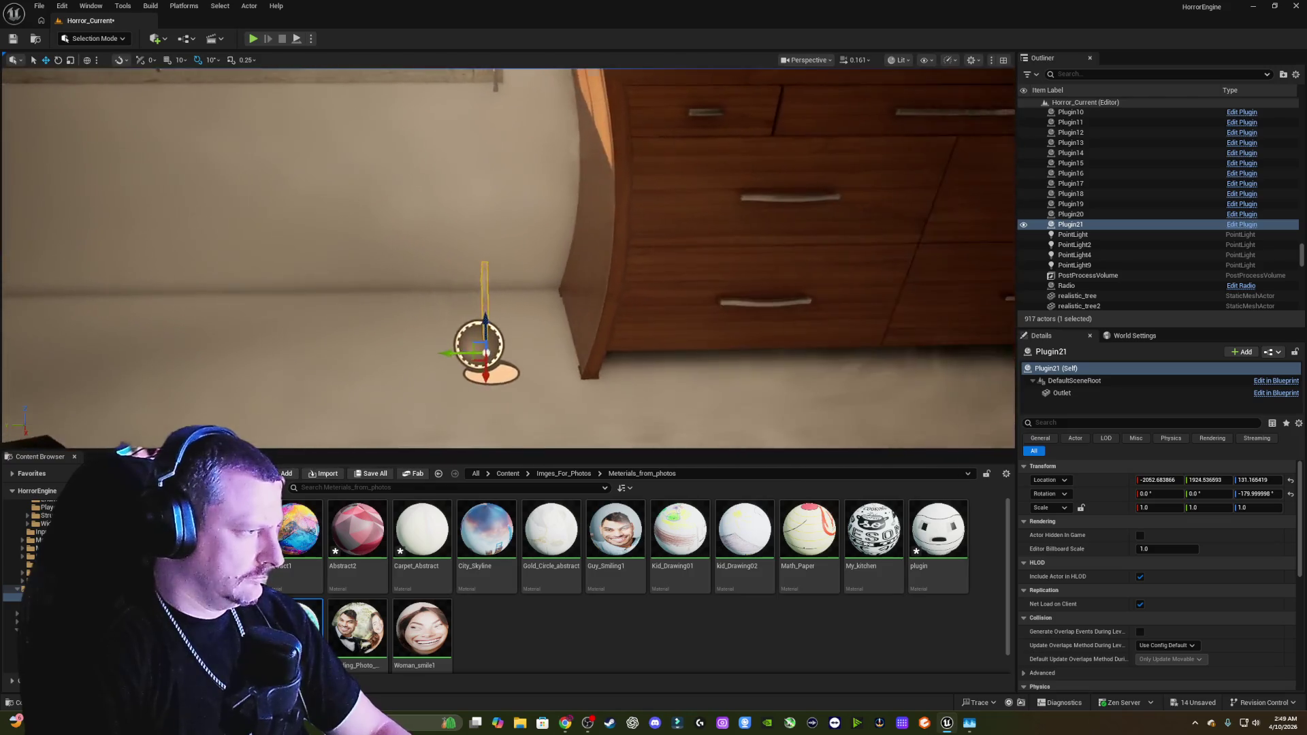
key(e)
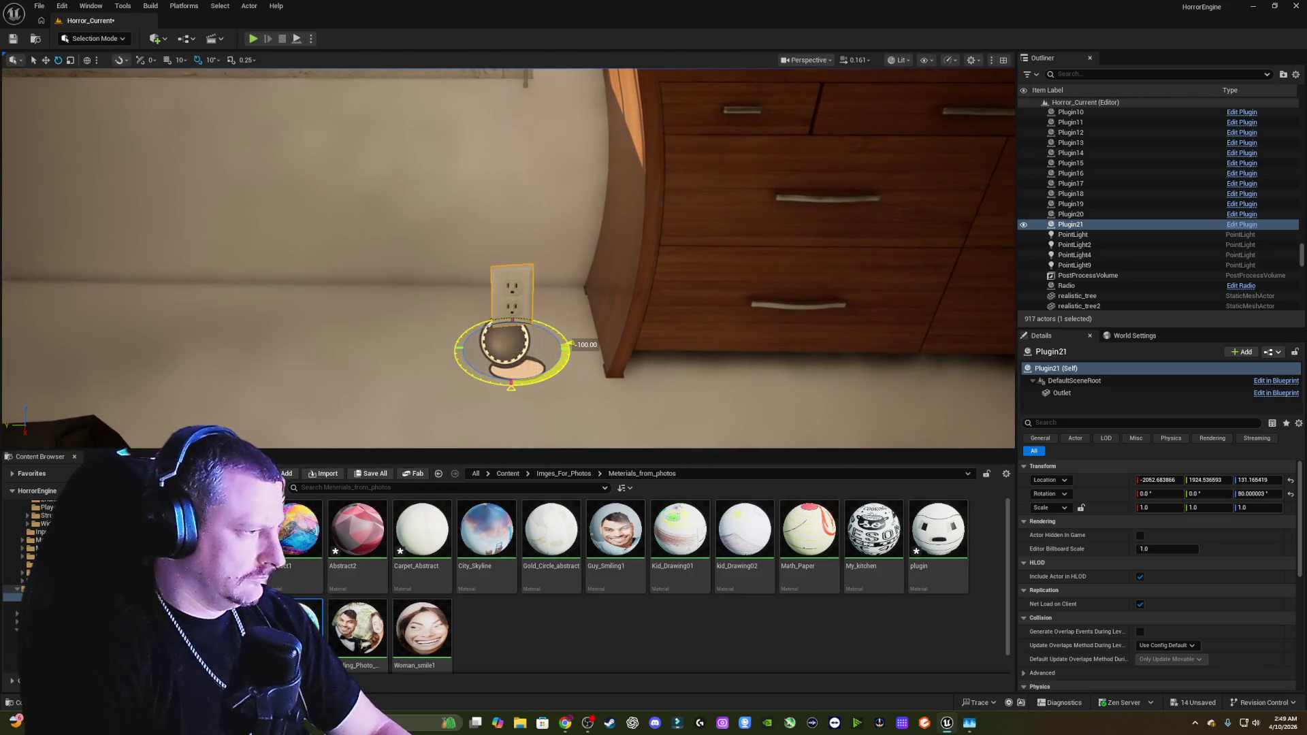
mouse_move(554, 374)
mouse_down()
mouse_move(582, 401)
mouse_move(685, 353)
mouse_up()
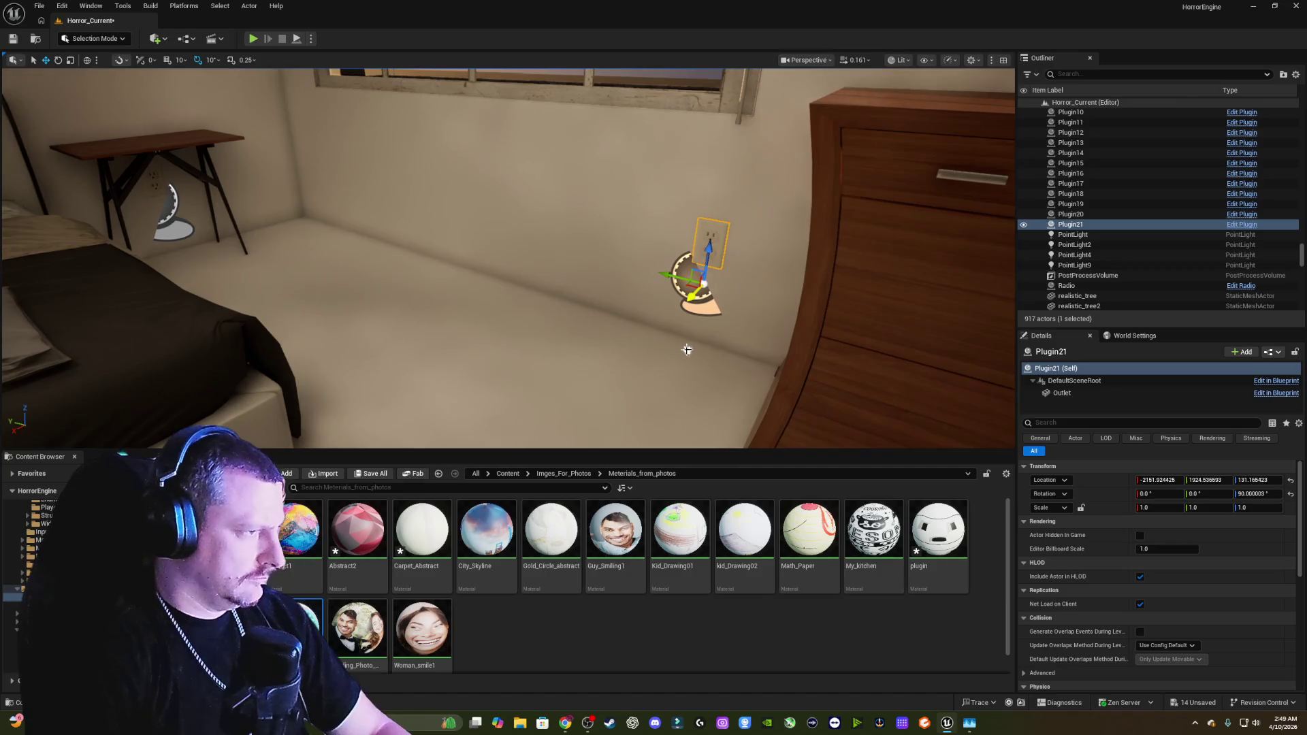
drag(668, 276, 715, 292)
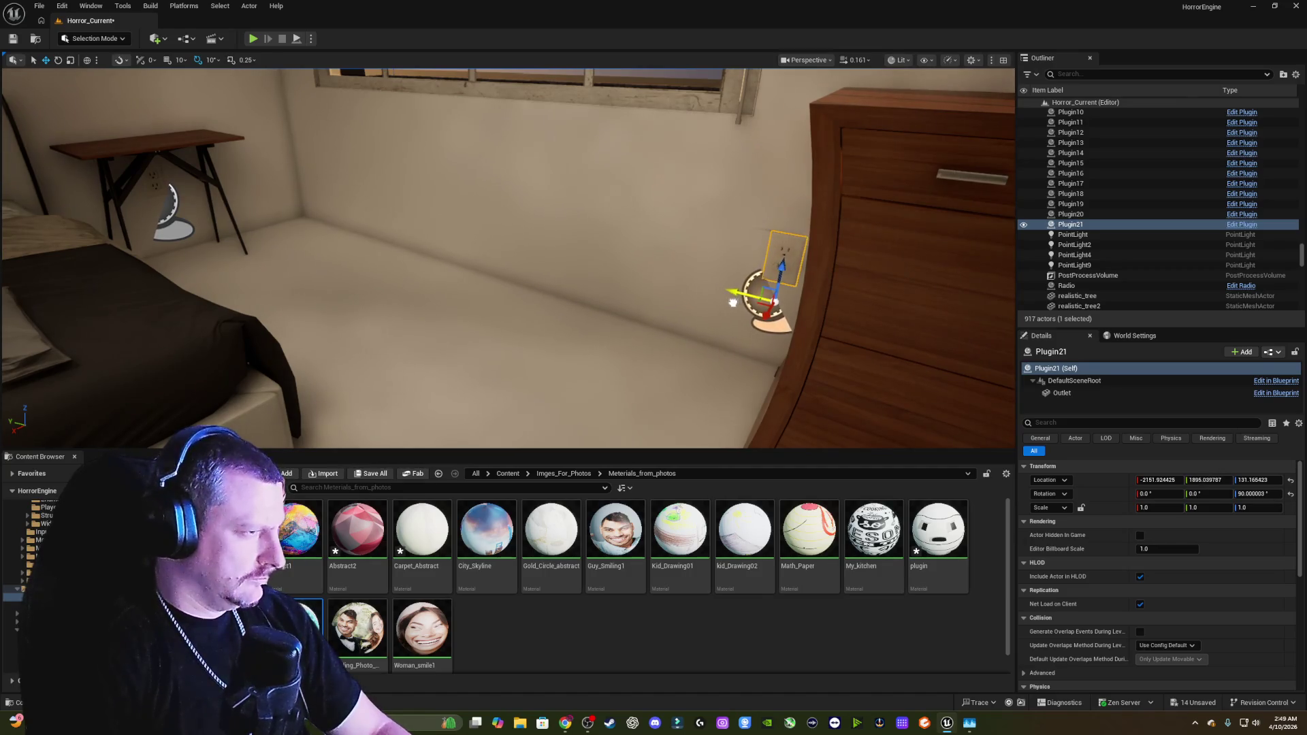
drag(610, 351, 630, 350)
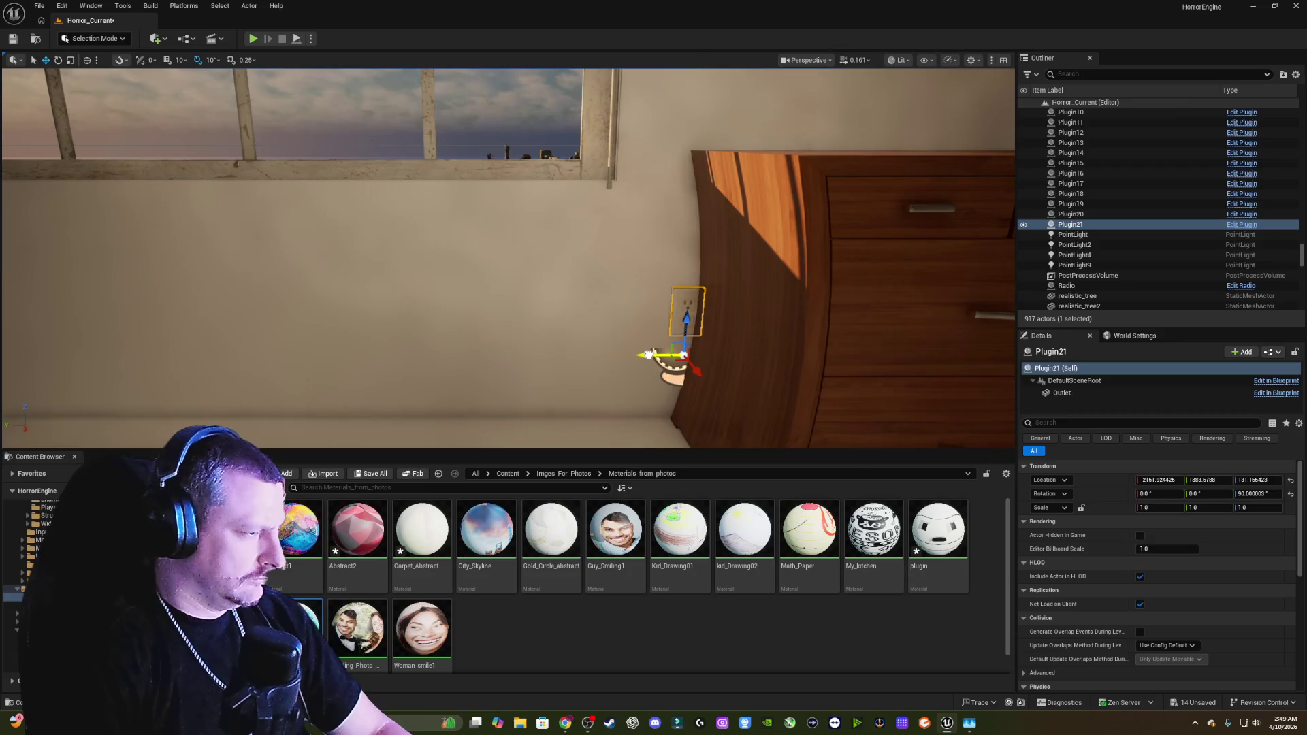
mouse_move(538, 340)
mouse_down()
mouse_move(527, 335)
mouse_move(497, 381)
mouse_move(354, 376)
mouse_move(436, 375)
mouse_move(436, 354)
mouse_move(419, 388)
mouse_move(477, 354)
mouse_move(490, 367)
mouse_up()
click(527, 335)
Step: Search the top Content folder for 'floor' with only the Static Mesh filter on
click(507, 474)
click(456, 487)
text(oor)
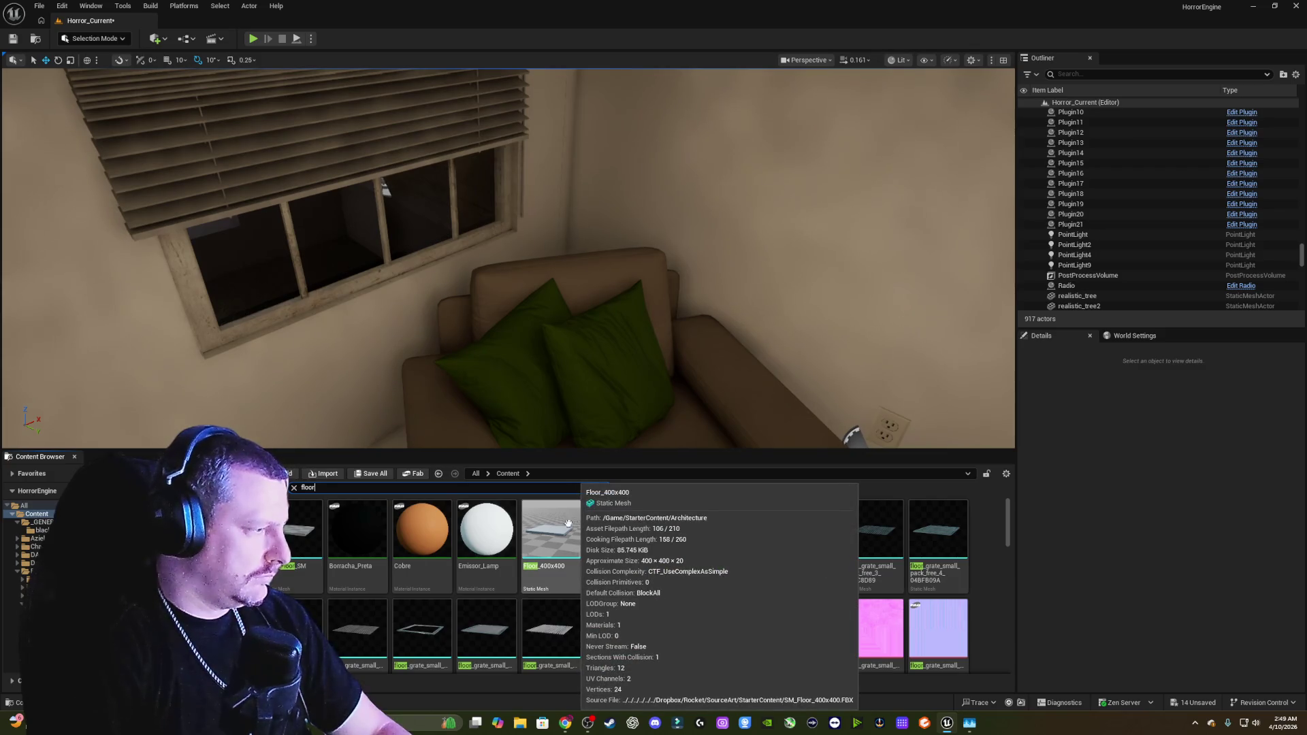
click(280, 487)
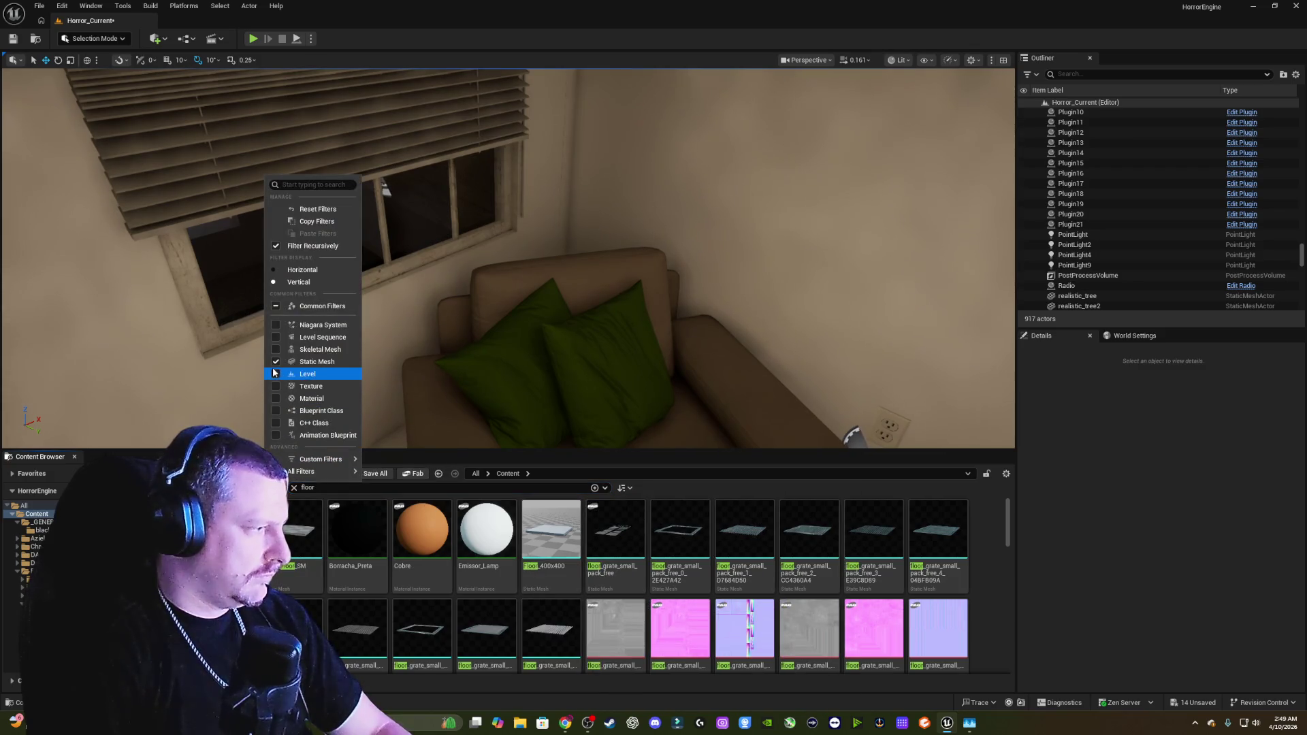
click(275, 363)
click(183, 364)
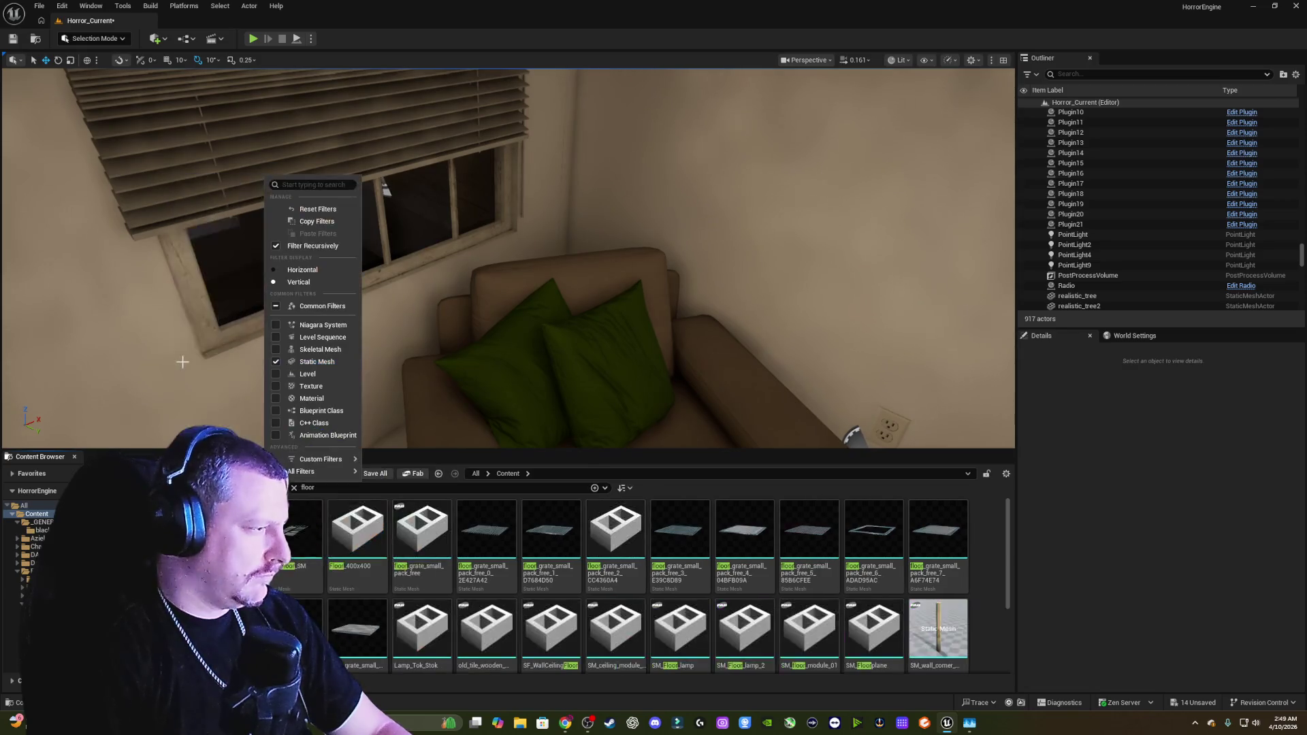
scroll(718, 566, down, 3)
scroll(717, 567, up, 2)
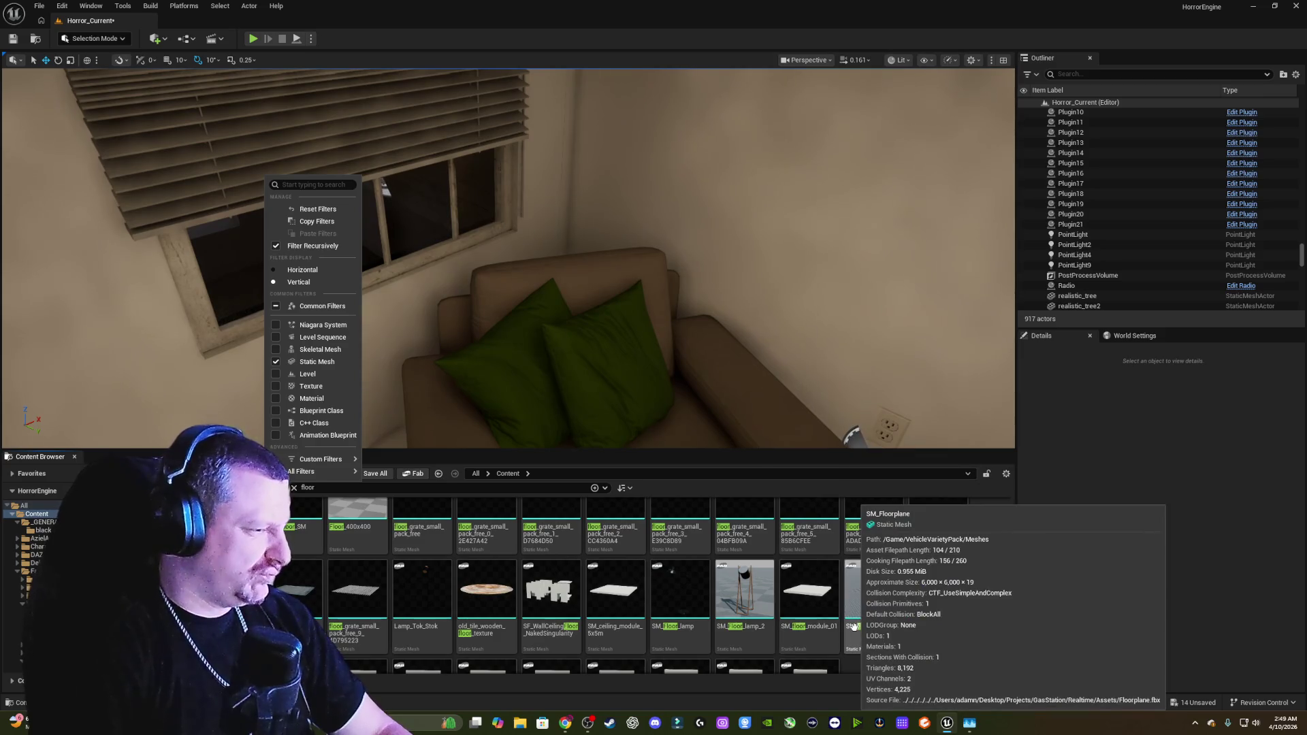
click(756, 594)
Step: Place SM_Floor_lamp_2 in the bedroom and frame it
mouse_move(756, 594)
mouse_down()
mouse_move(585, 333)
mouse_move(552, 324)
mouse_up()
key(f)
key(w)
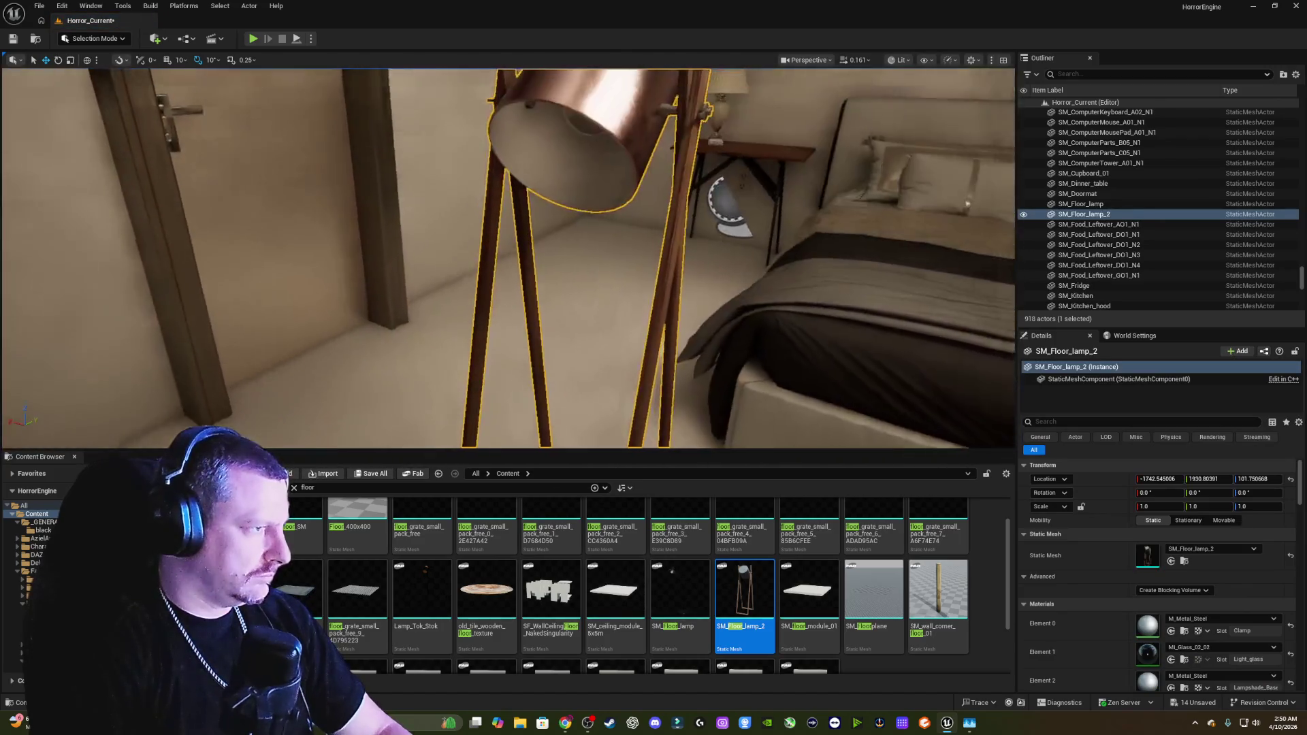
key(w)
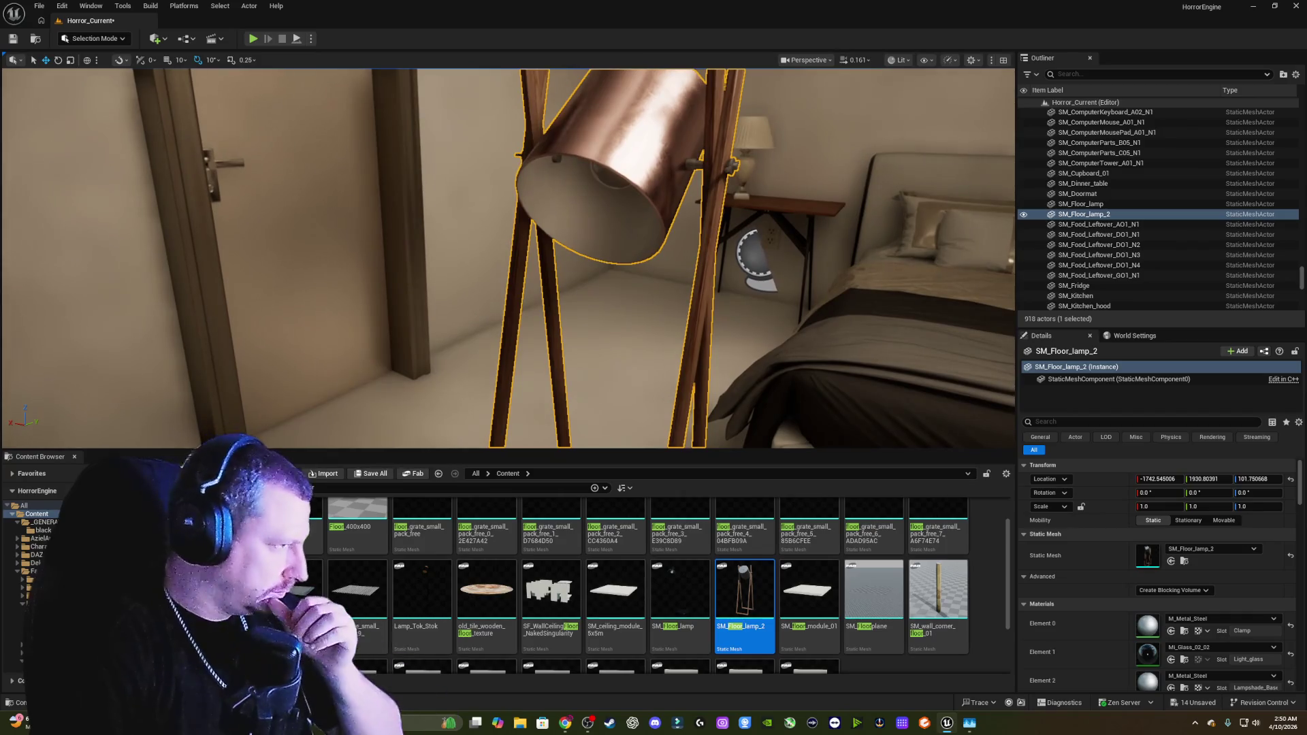
key(a)
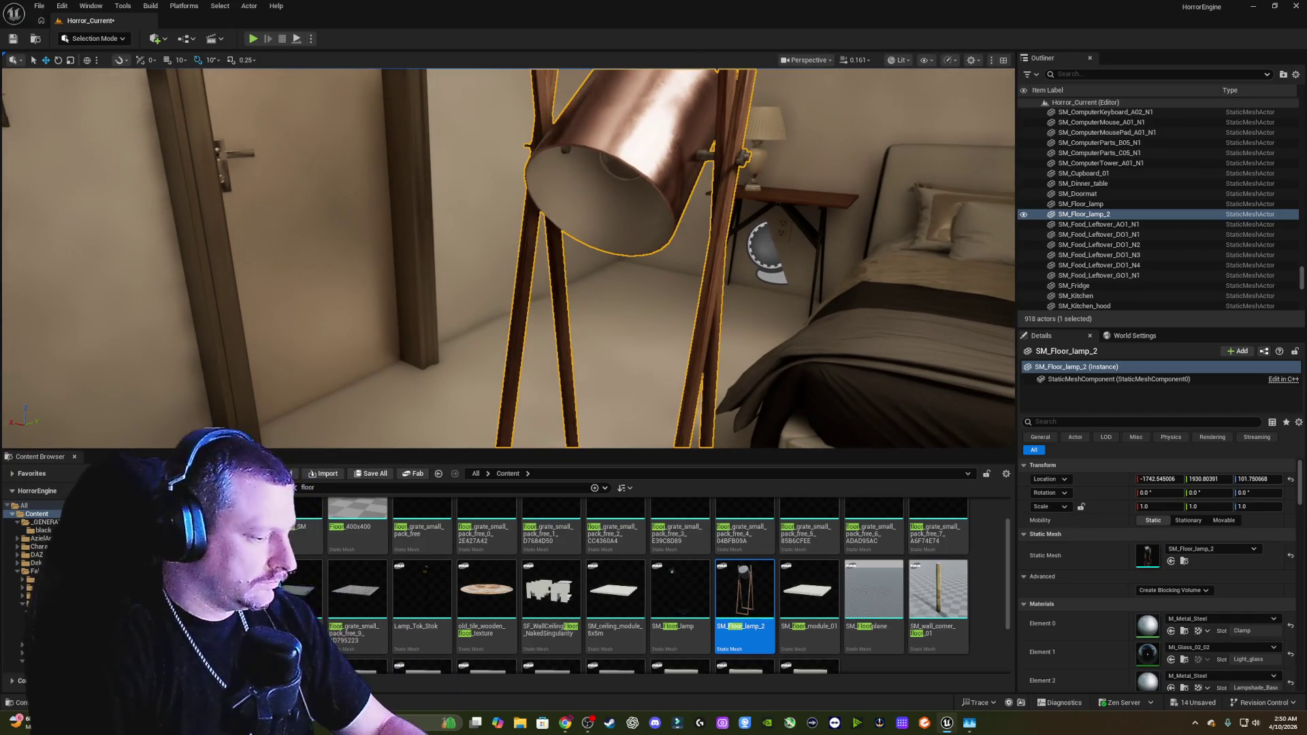
key(s)
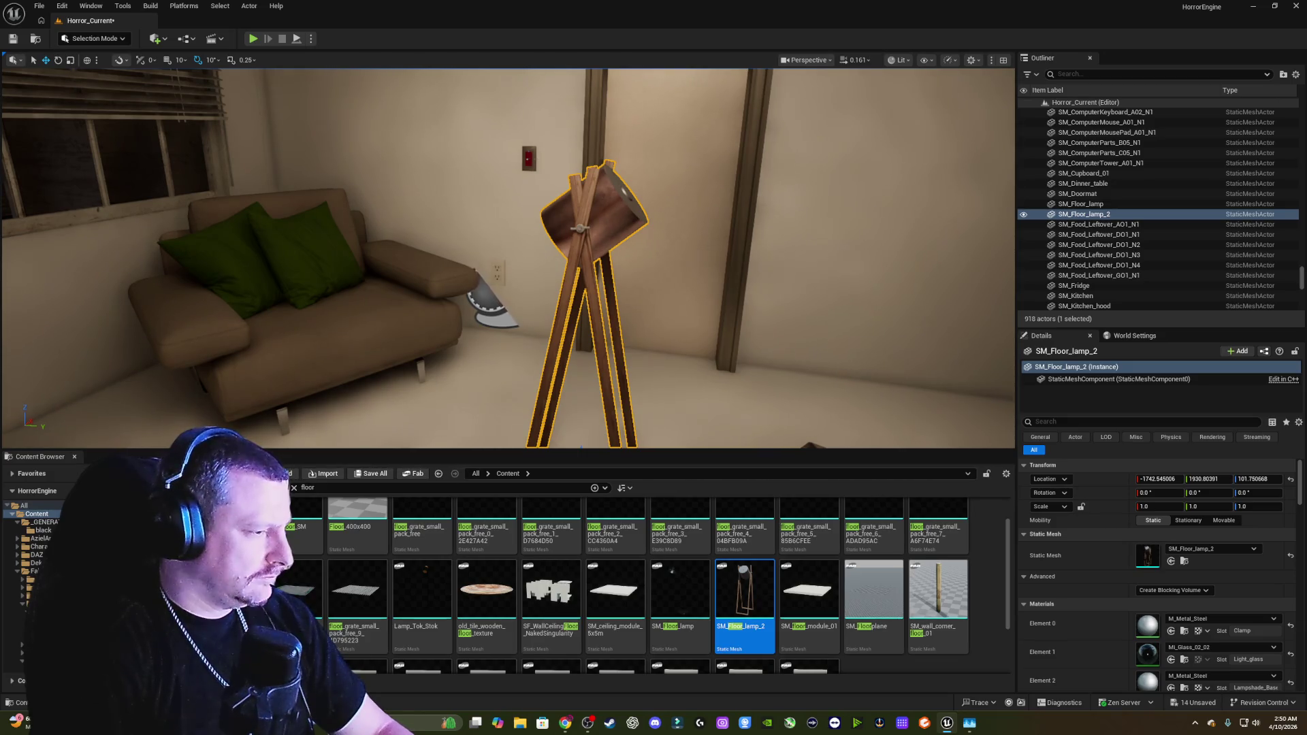
Step: Place the black articulated floor lamp and delete the wooden tripod lamp
mouse_move(746, 510)
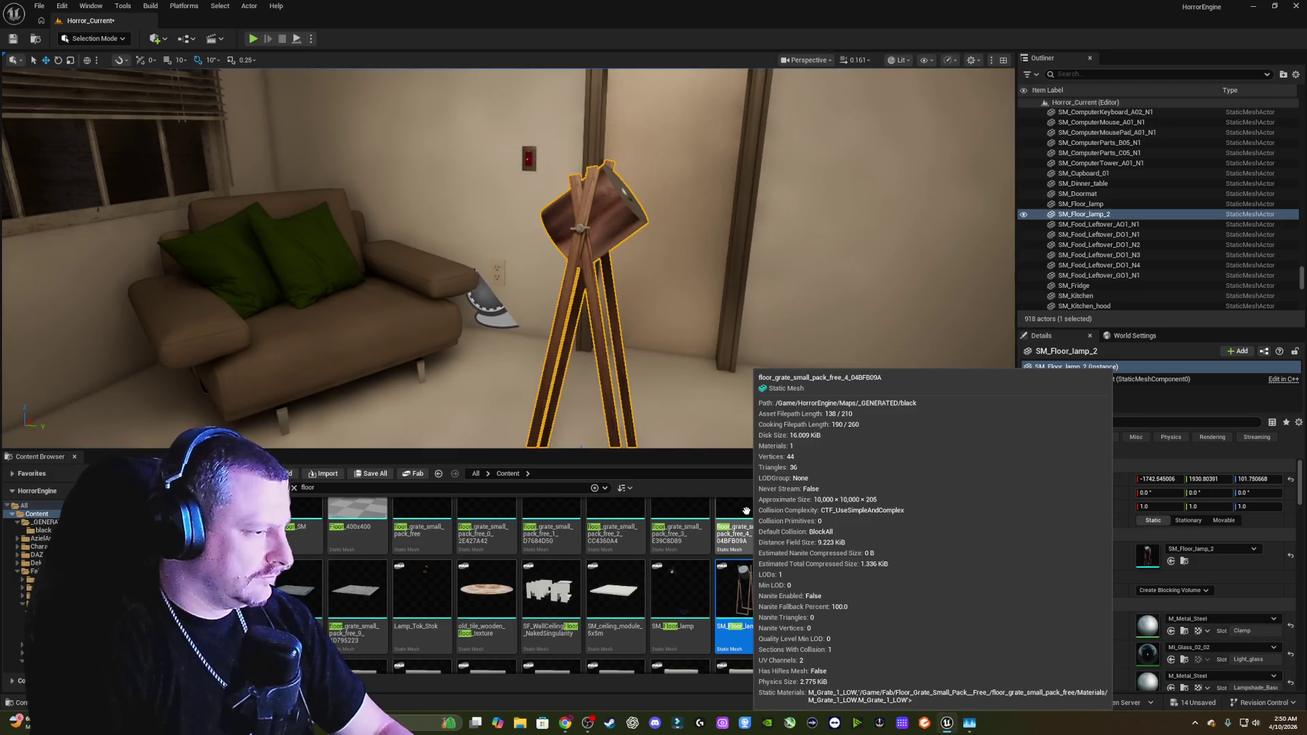
mouse_move(684, 586)
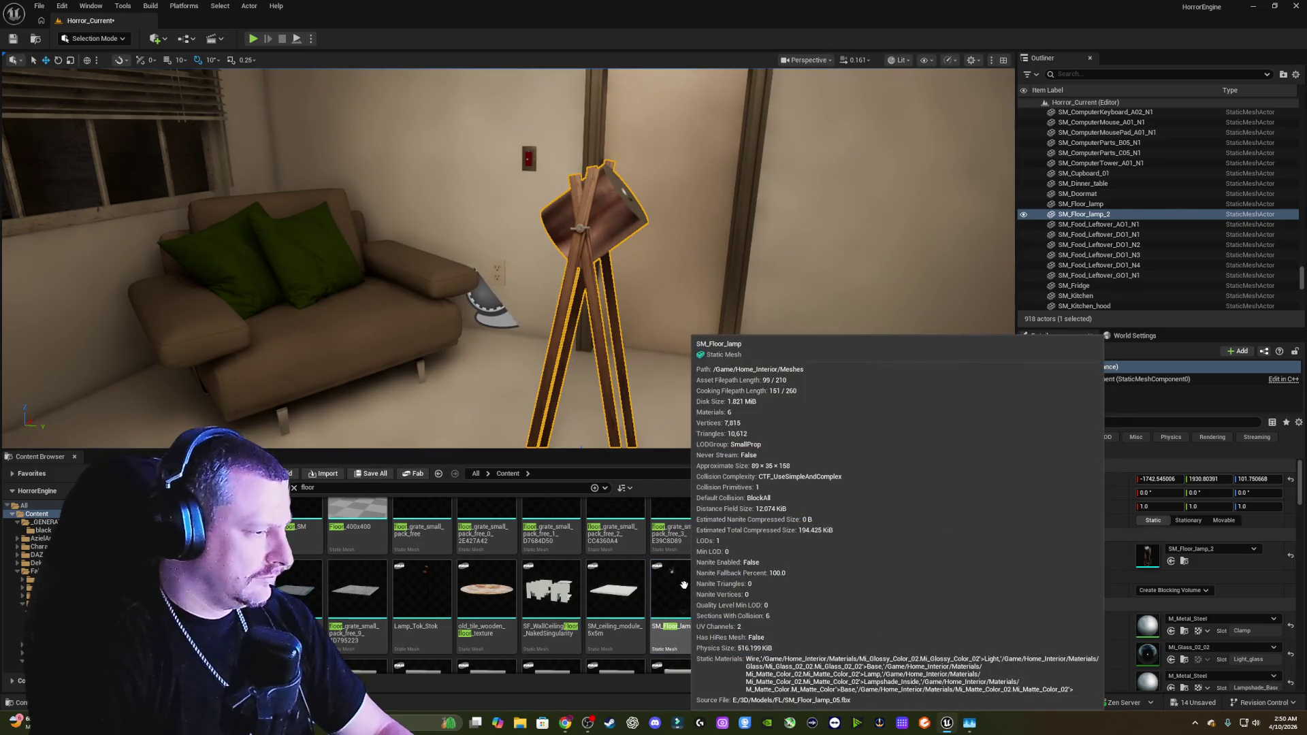
drag(684, 586, 786, 439)
scroll(786, 439, up, 3)
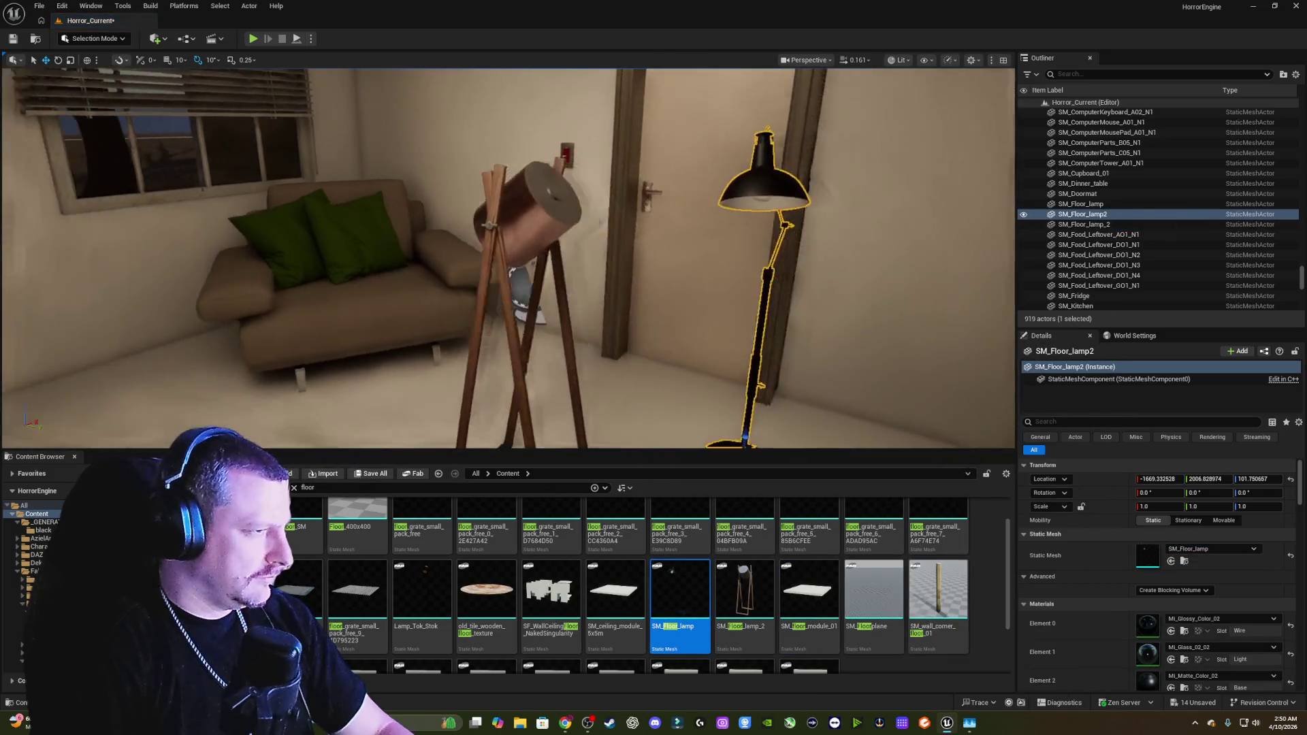
click(442, 230)
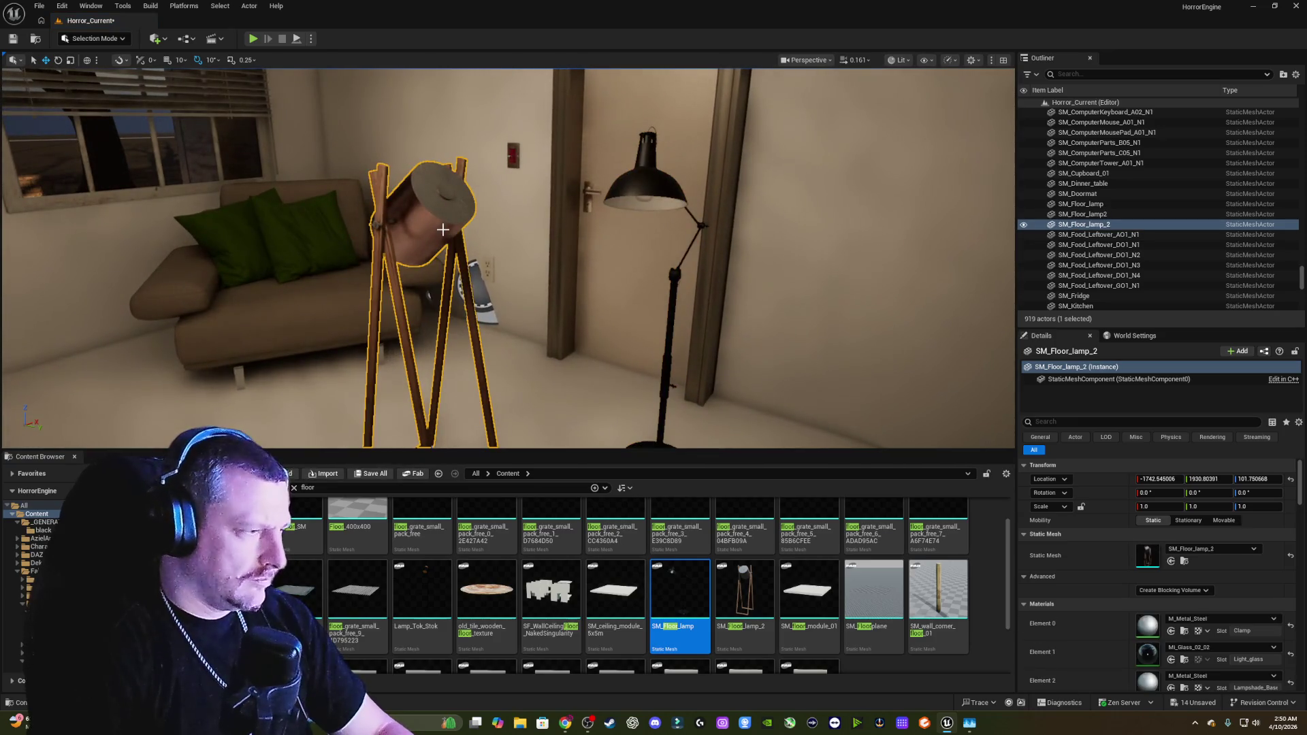
key(Delete)
Step: Turn the black lamp -60° around Z and shrink it slightly
click(669, 375)
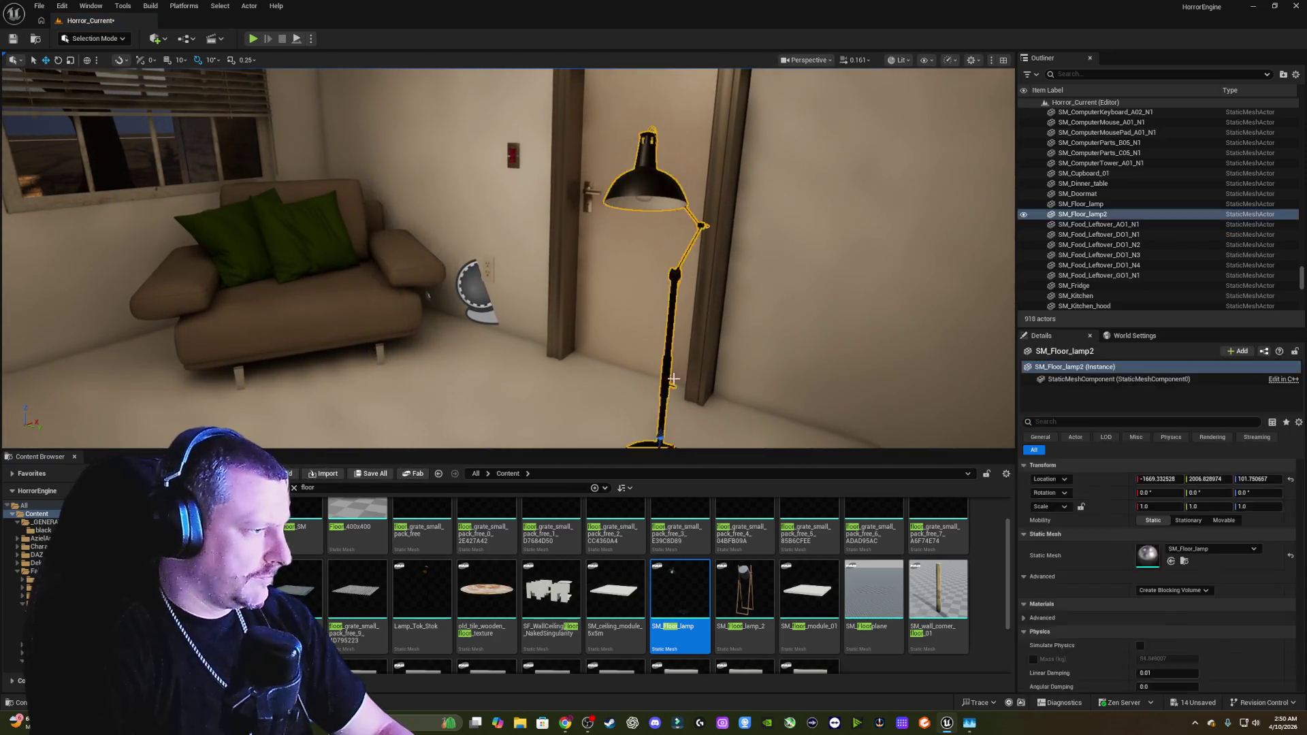
key(e)
drag(628, 349, 623, 346)
key(w)
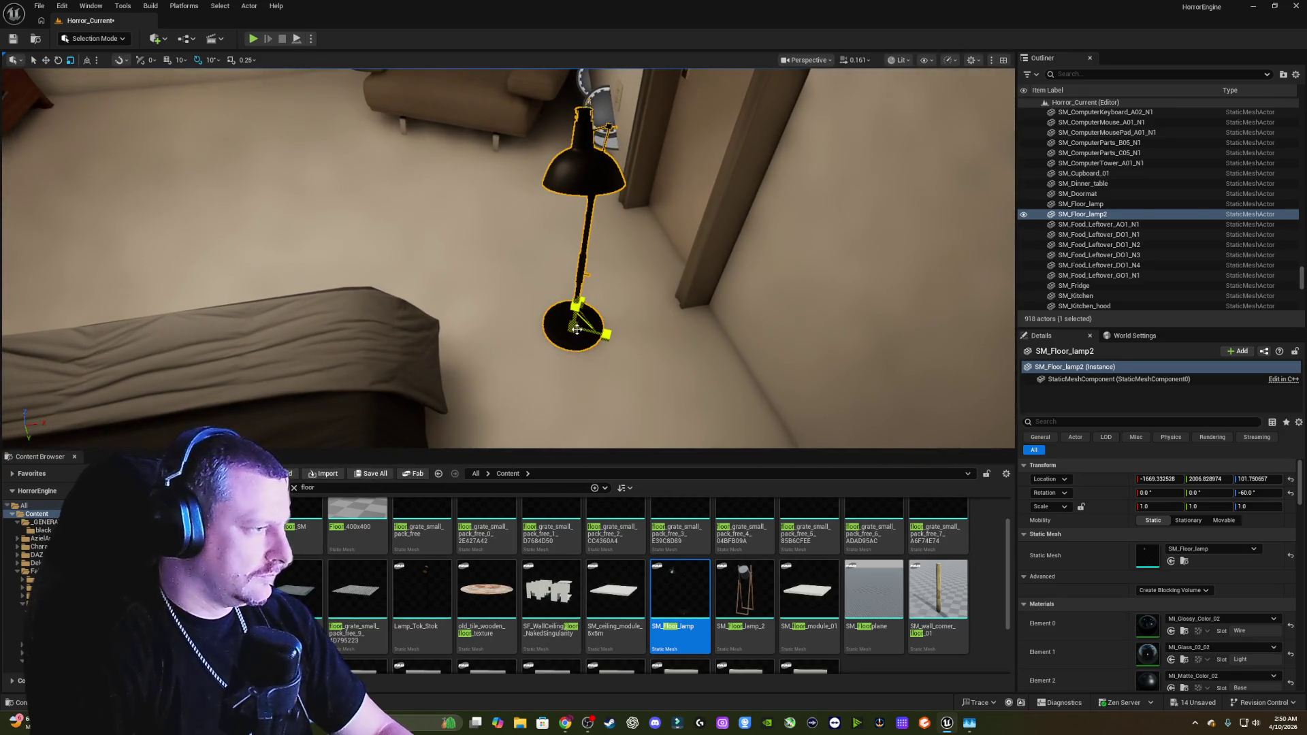
drag(576, 329, 575, 334)
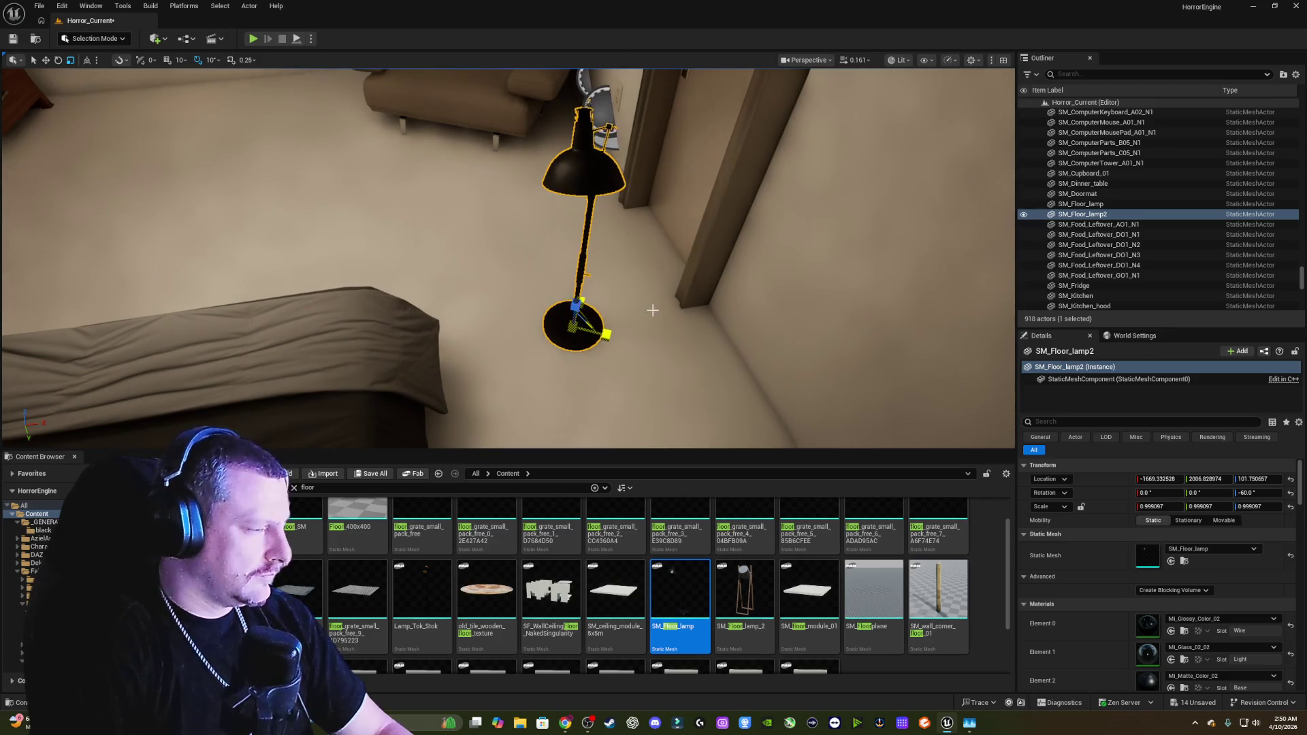
Step: Stretch the lamp to a Scale Z of 1.35923
scroll(649, 311, up, 3)
drag(509, 264, 509, 262)
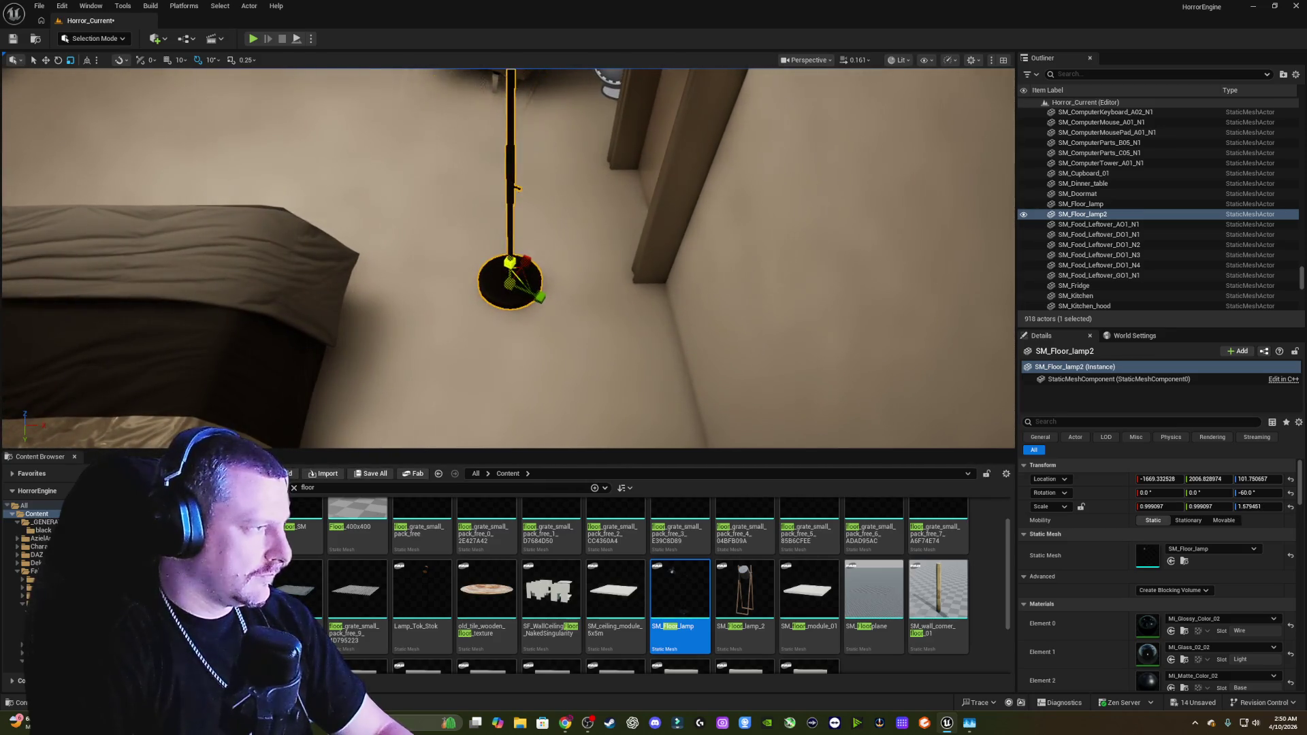
key(w)
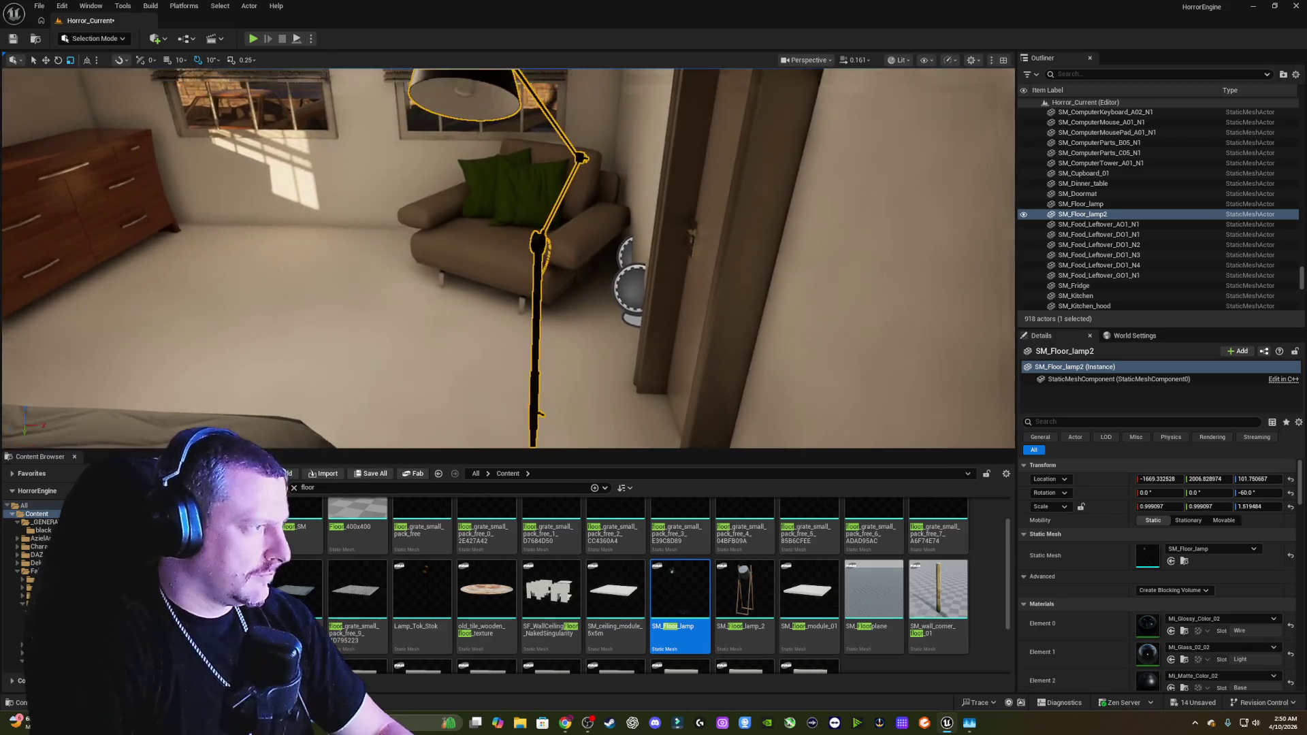
mouse_move(605, 246)
mouse_down()
mouse_move(584, 160)
mouse_move(588, 270)
mouse_up()
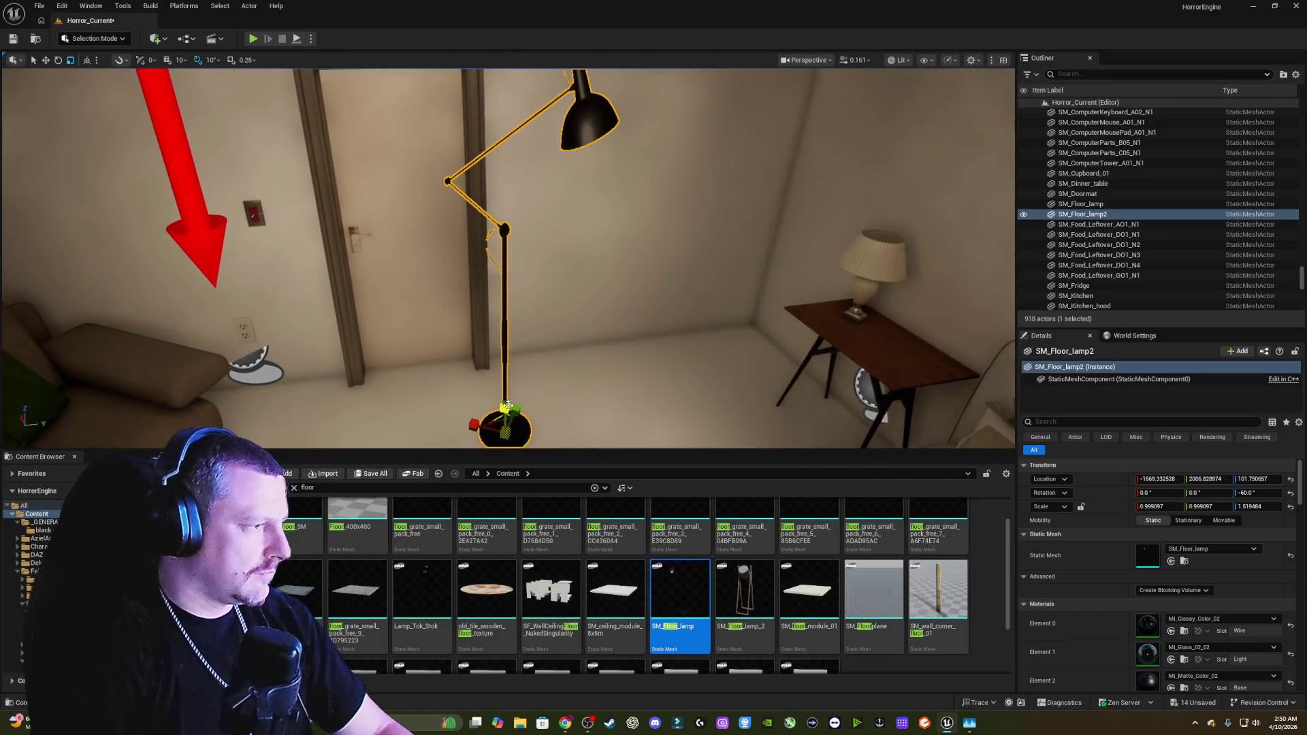
drag(507, 406, 34, 408)
Step: Move the lamp beside the sofa
key(w)
key(f)
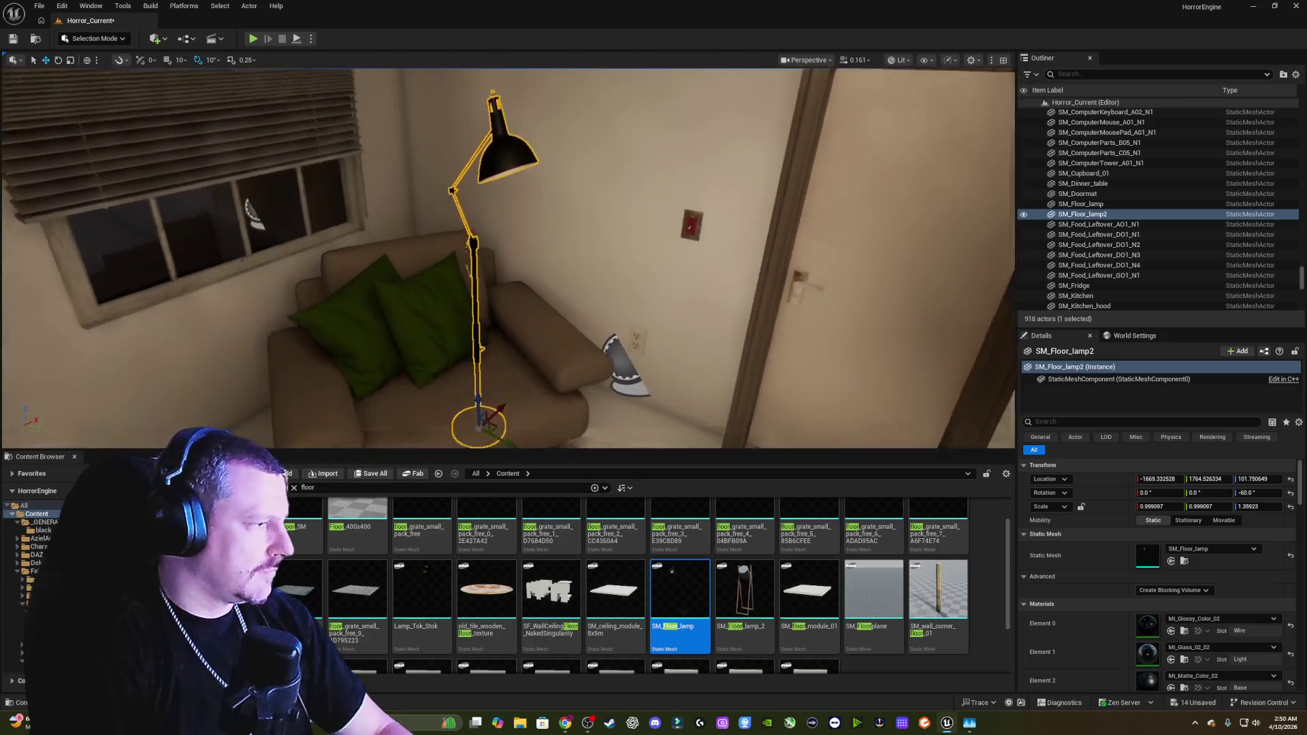
scroll(464, 370, up, 5)
mouse_move(462, 368)
mouse_down()
mouse_move(482, 307)
mouse_move(476, 327)
mouse_move(443, 320)
mouse_move(546, 311)
mouse_move(473, 289)
mouse_move(409, 320)
mouse_move(436, 306)
mouse_up()
key(e)
mouse_move(613, 286)
mouse_down()
mouse_move(654, 293)
mouse_move(522, 382)
mouse_move(514, 320)
mouse_move(506, 393)
mouse_move(545, 392)
mouse_move(469, 391)
mouse_move(620, 392)
mouse_move(518, 381)
mouse_move(504, 238)
mouse_up()
key(Escape)
click(523, 129)
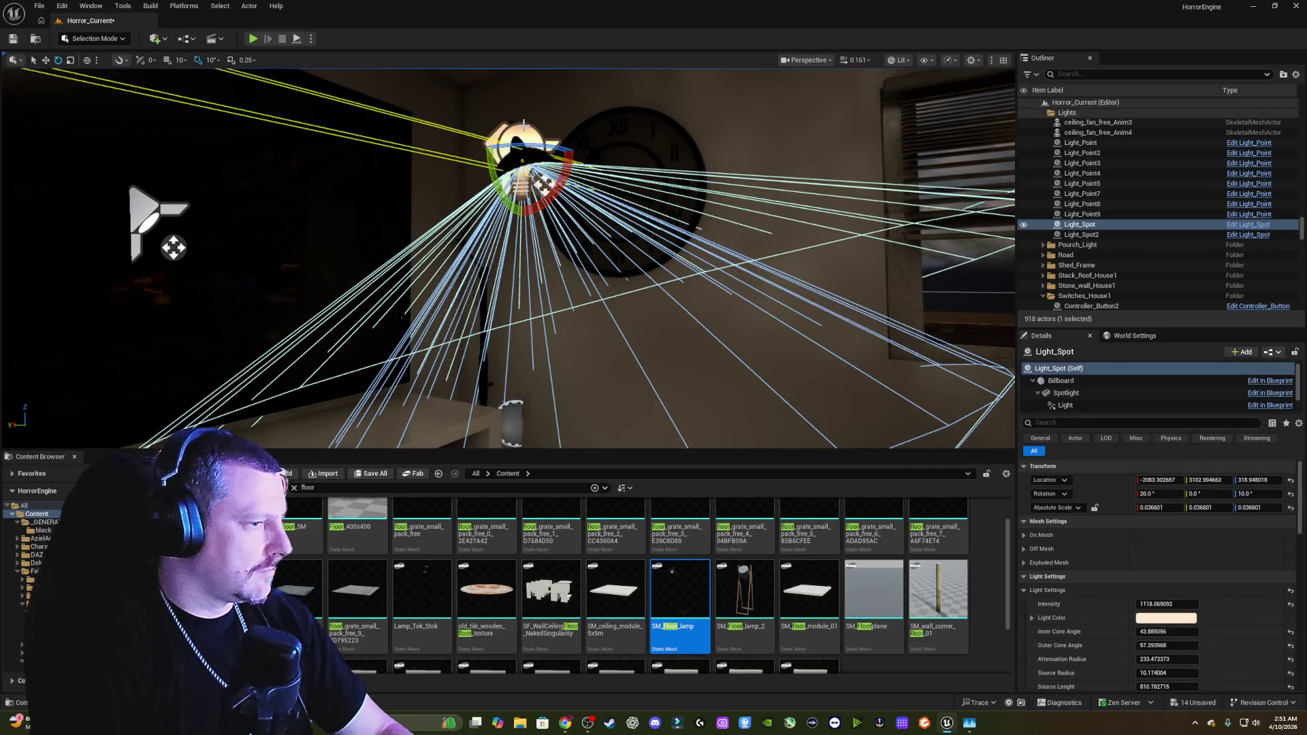
mouse_move(523, 177)
mouse_down()
mouse_move(476, 95)
mouse_move(483, 187)
mouse_up()
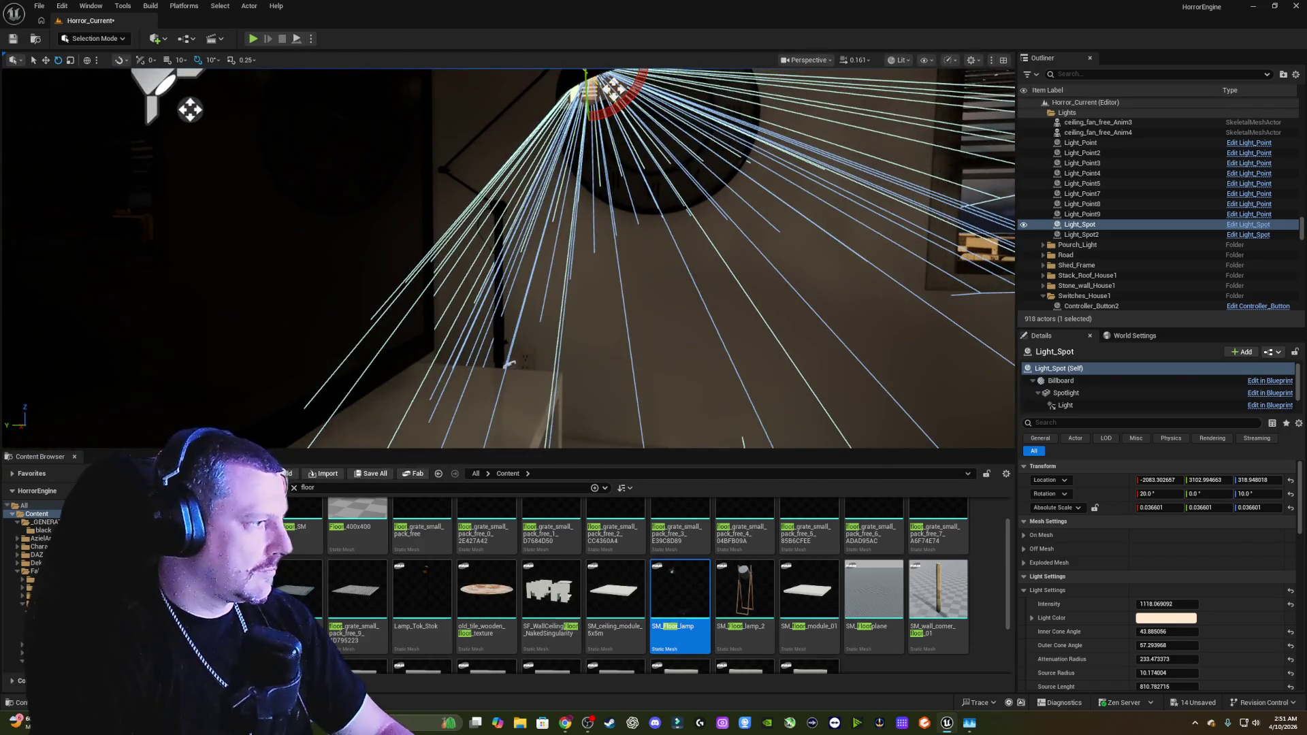
click(499, 207)
key(f)
drag(581, 361, 595, 294)
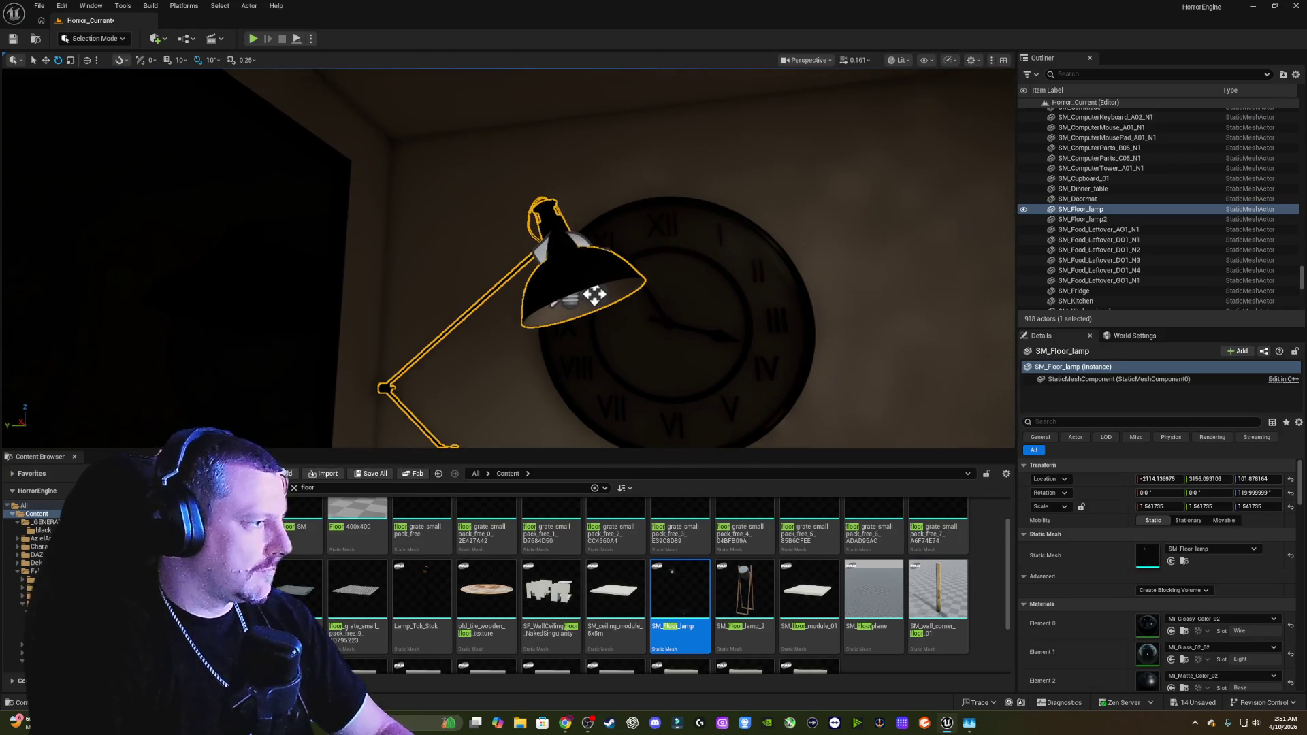
click(579, 235)
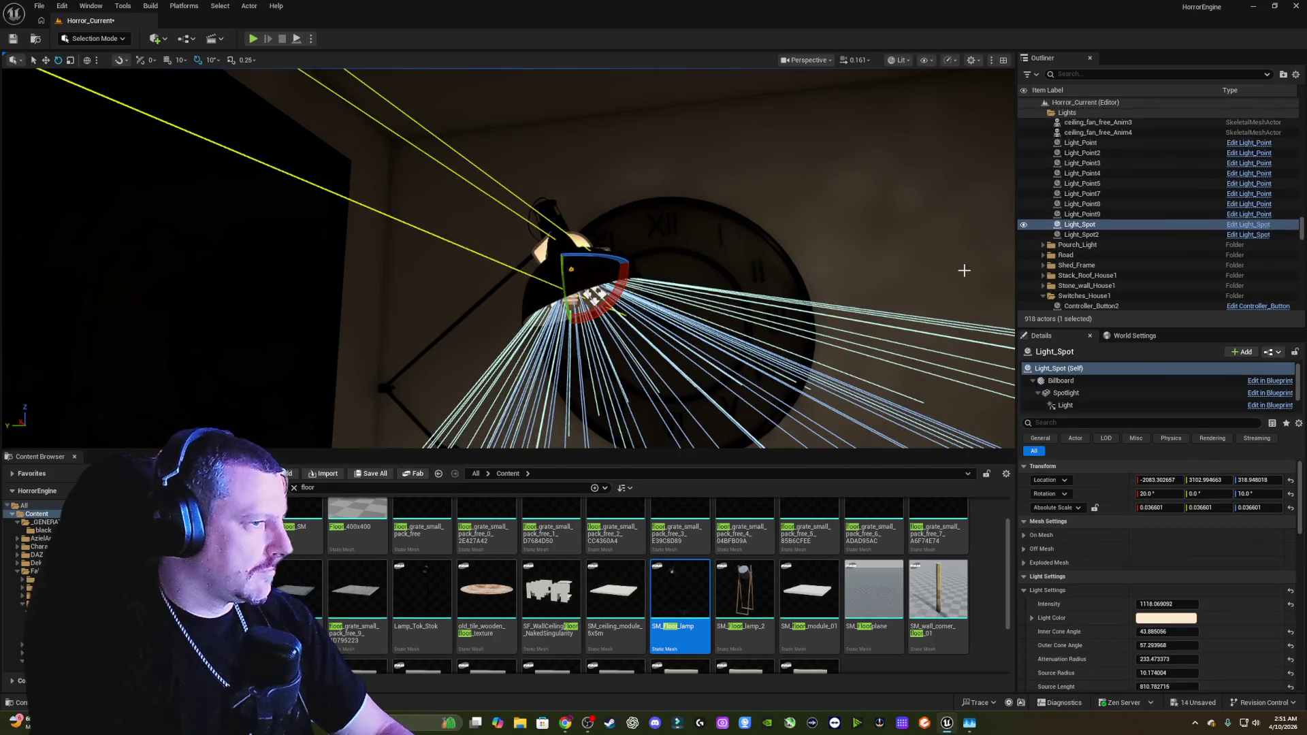
scroll(1154, 229, up, 3)
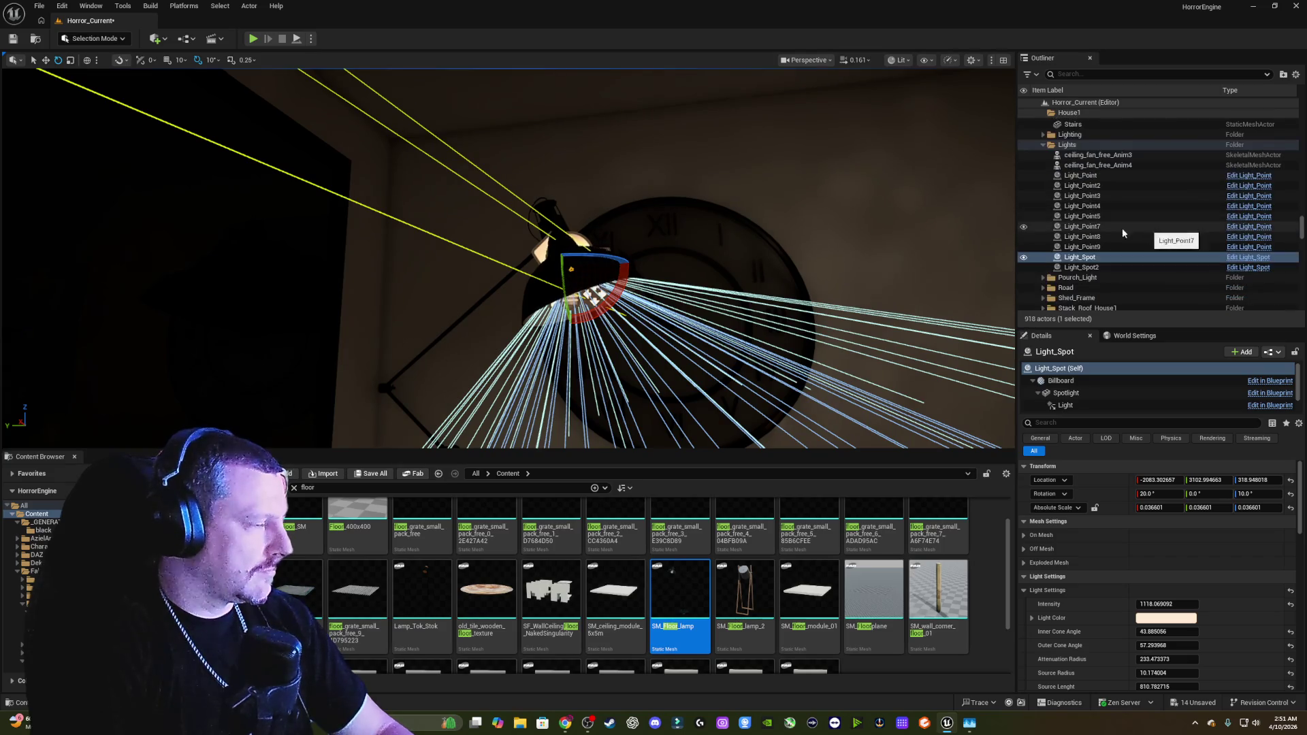
key(Escape)
drag(569, 262, 790, 265)
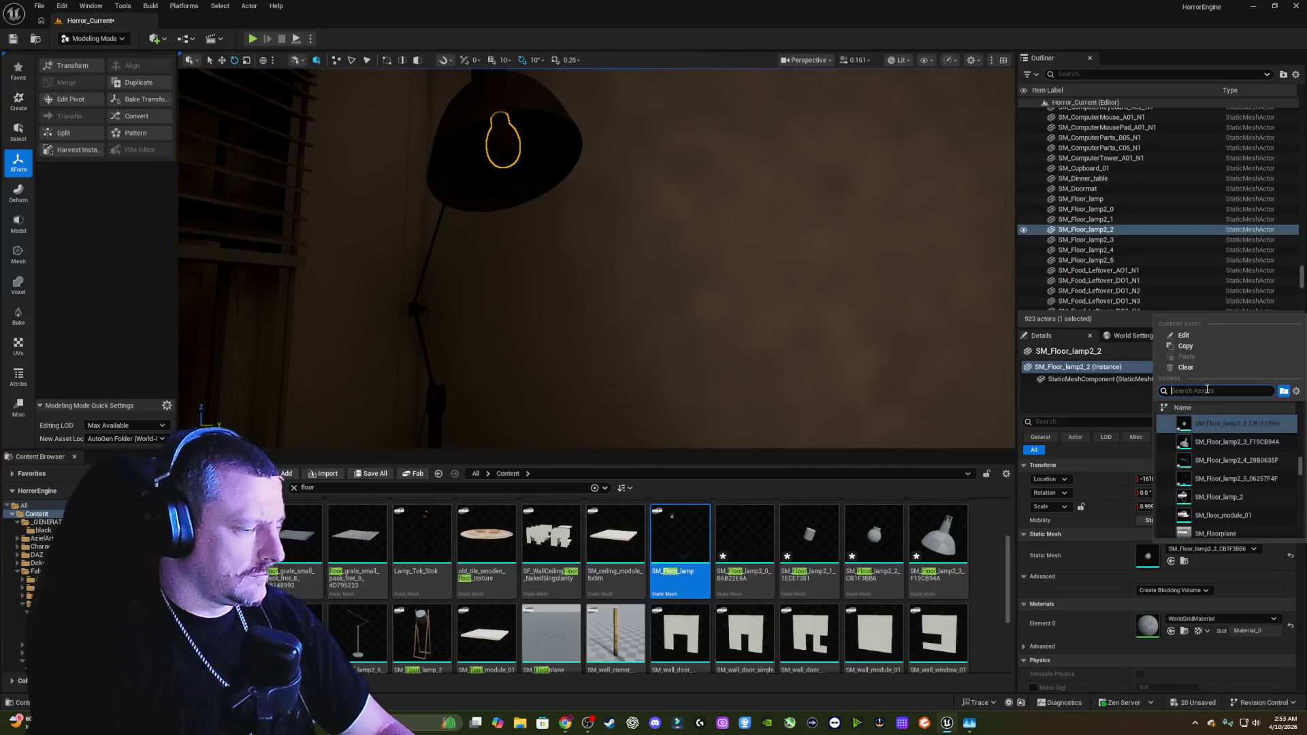
text(bulb)
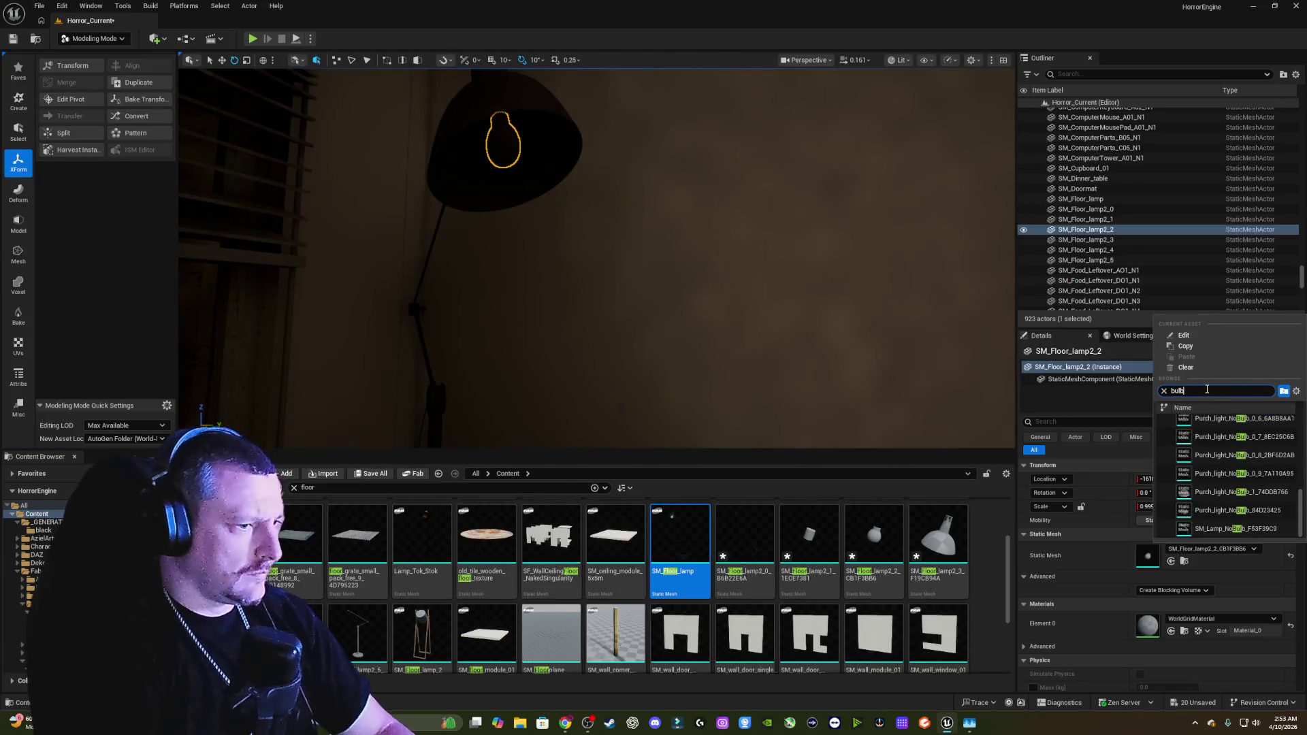
scroll(1261, 443, up, 3)
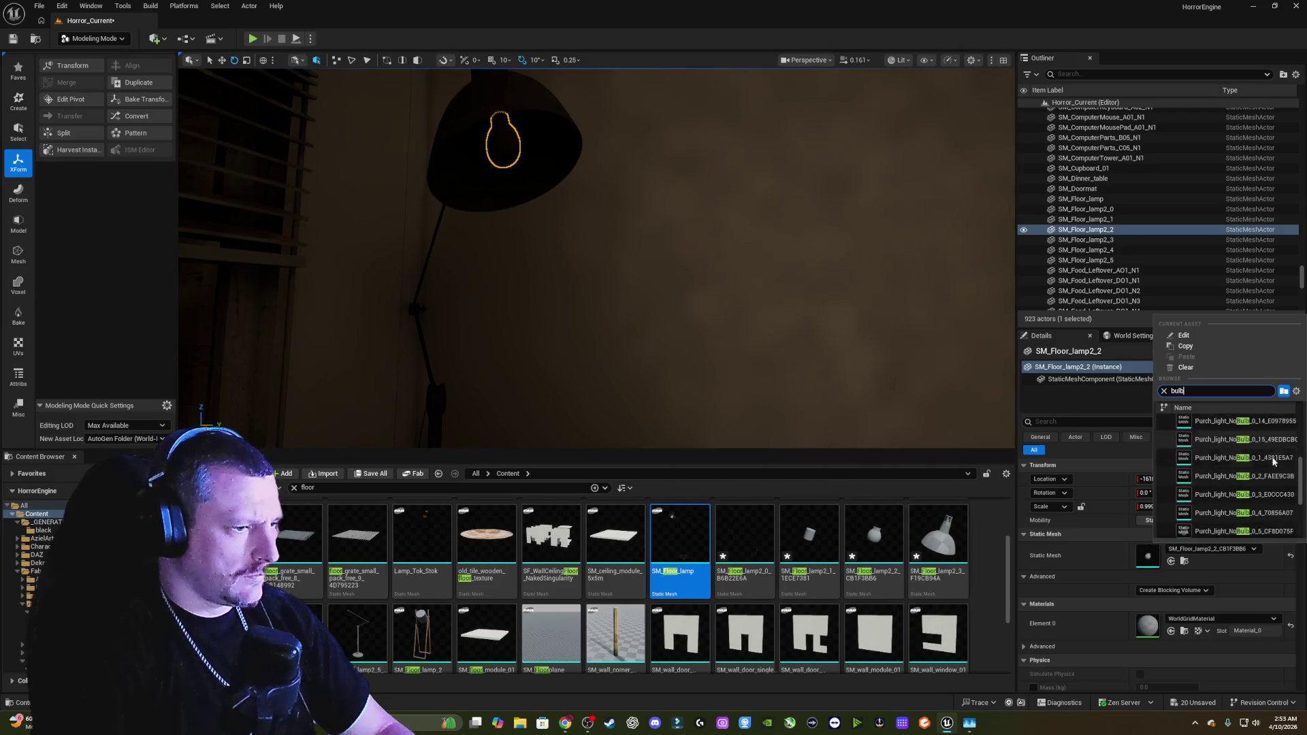
scroll(1302, 481, up, 3)
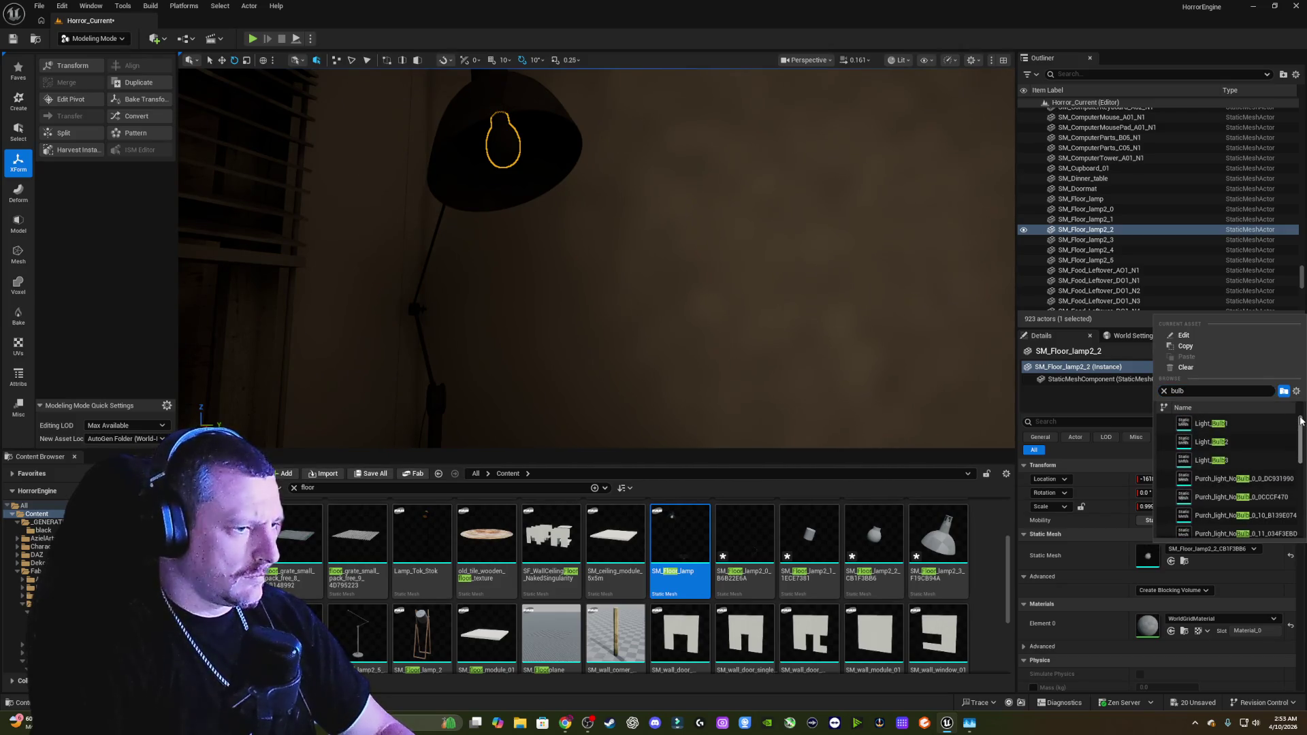
click(1233, 444)
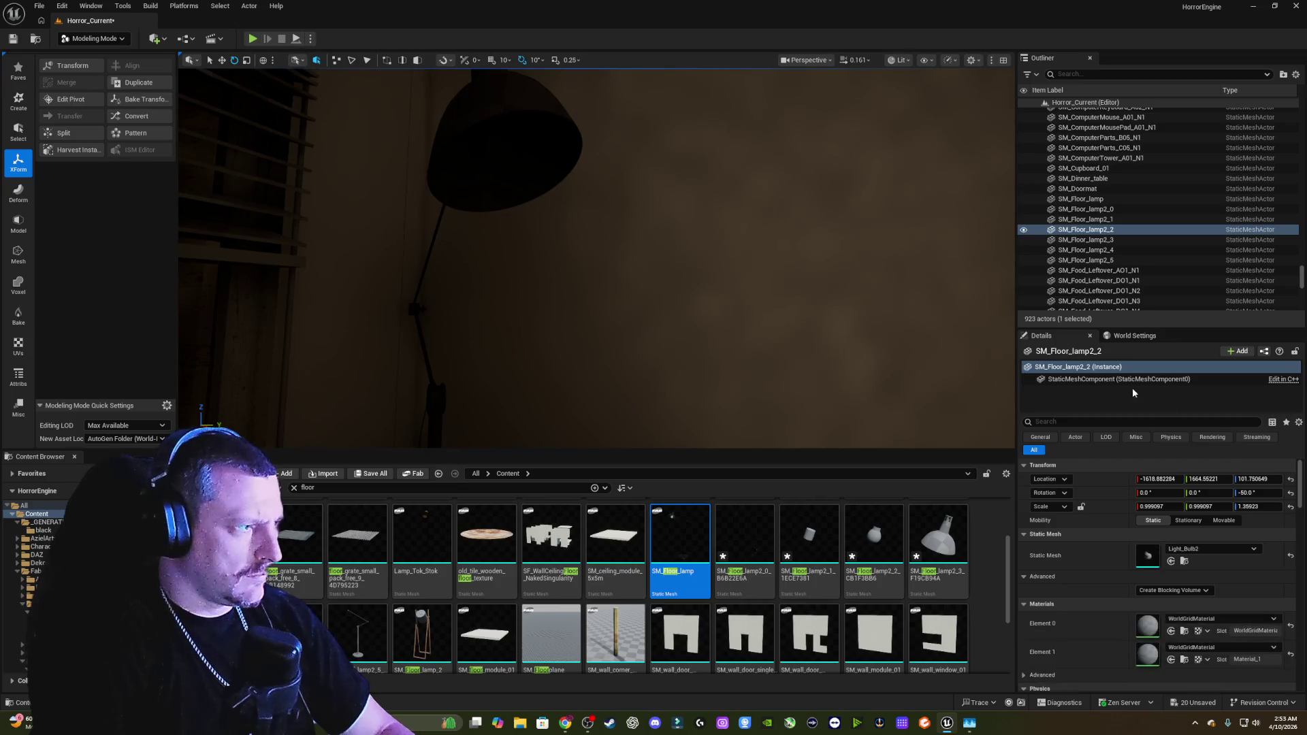
scroll(752, 231, down, 5)
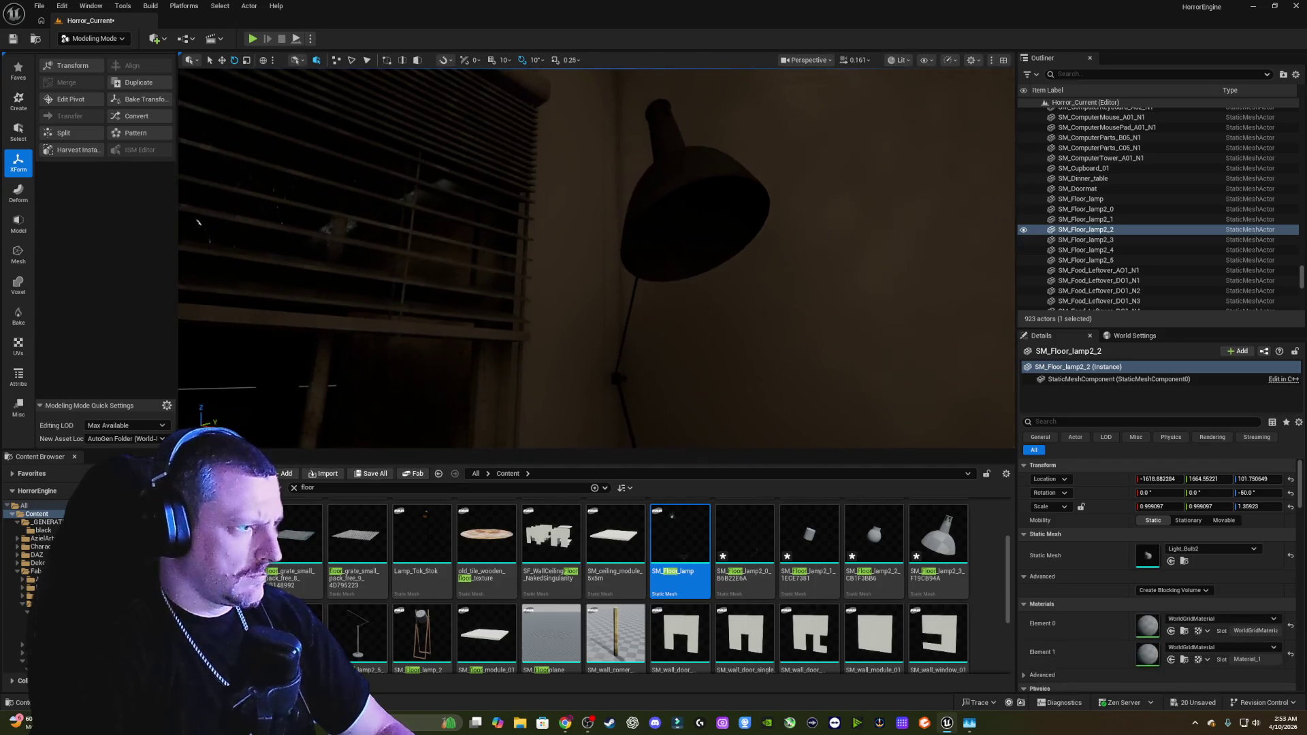
click(625, 195)
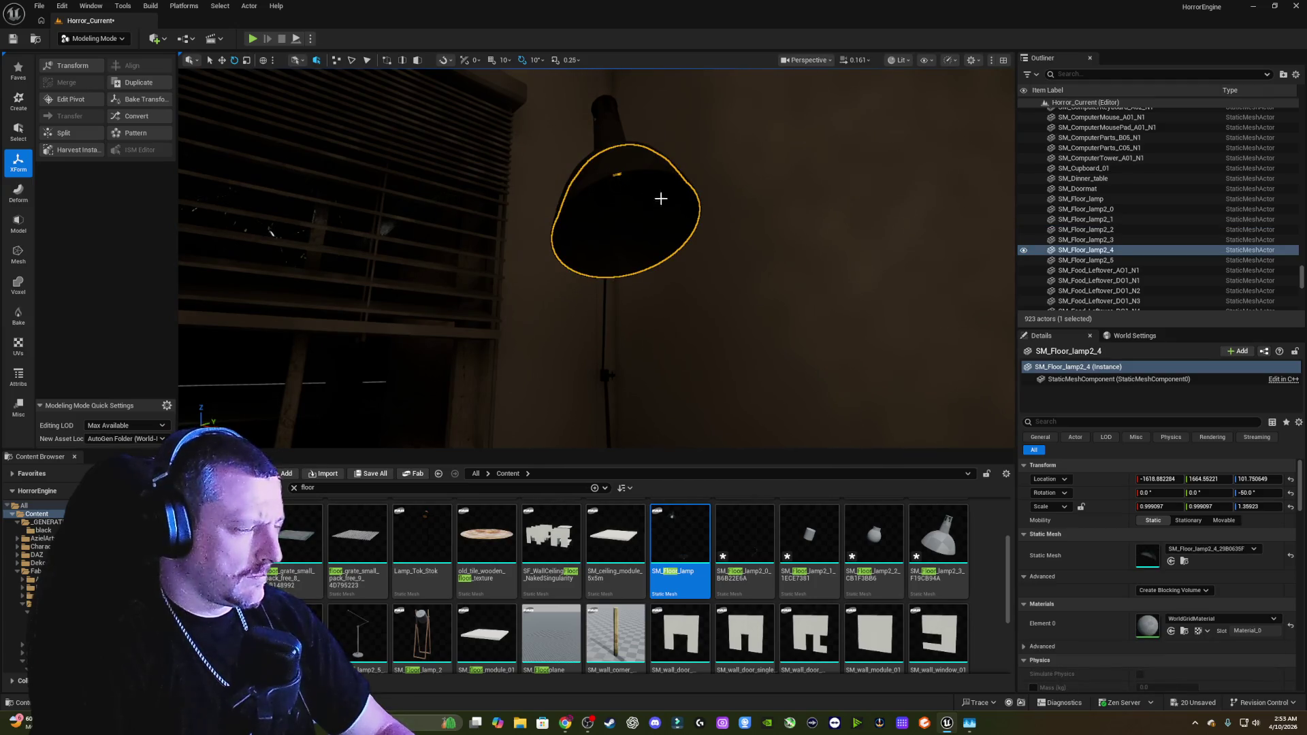
scroll(661, 198, up, 5)
click(638, 195)
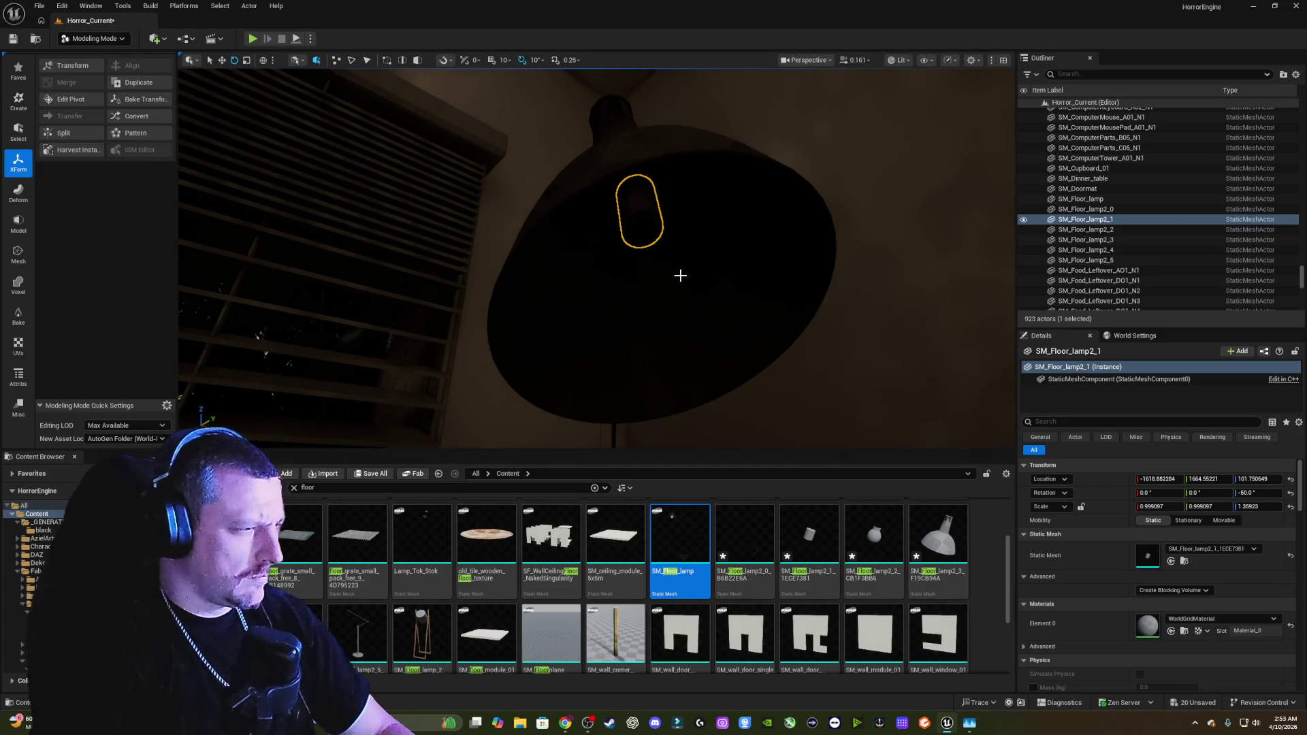
mouse_move(670, 259)
mouse_down()
mouse_move(721, 260)
mouse_move(670, 259)
mouse_up()
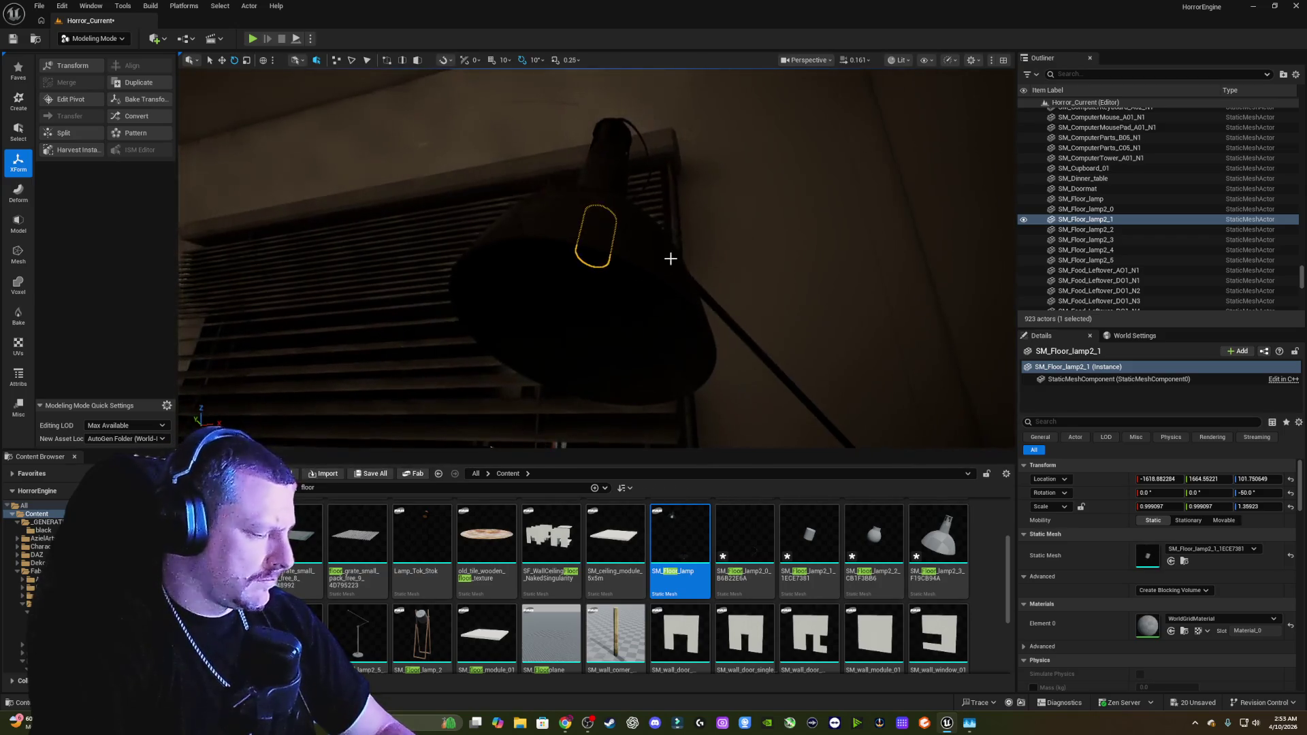
click(670, 259)
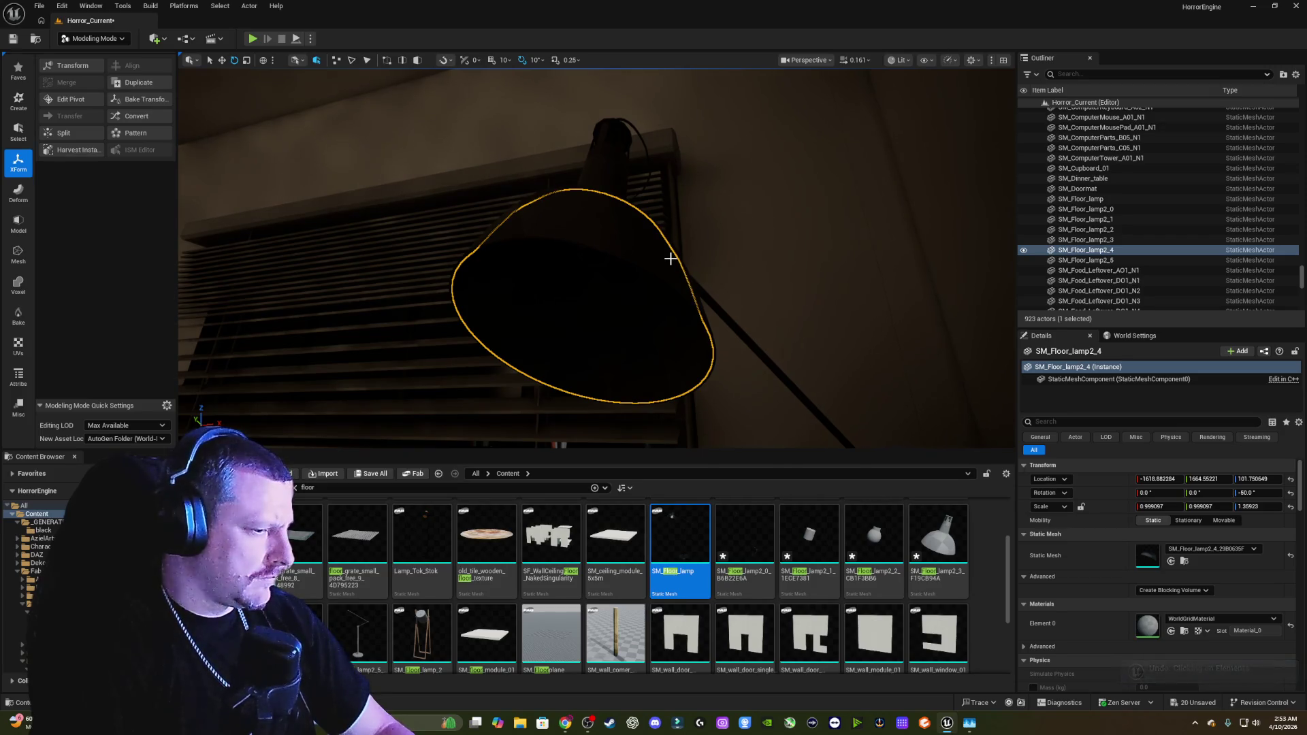
key(ctrl+z)
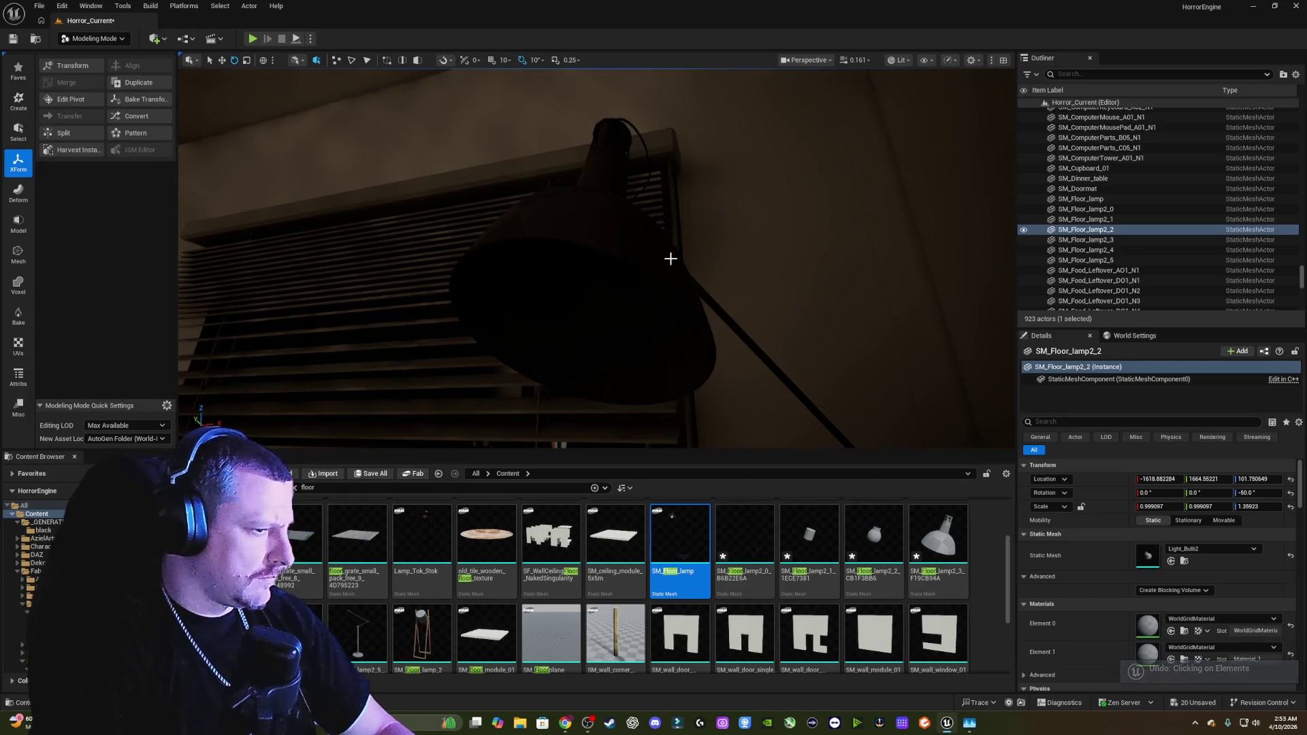
key(ctrl+z)
mouse_move(671, 247)
mouse_down()
mouse_move(613, 279)
mouse_move(671, 247)
mouse_up()
drag(574, 348, 565, 385)
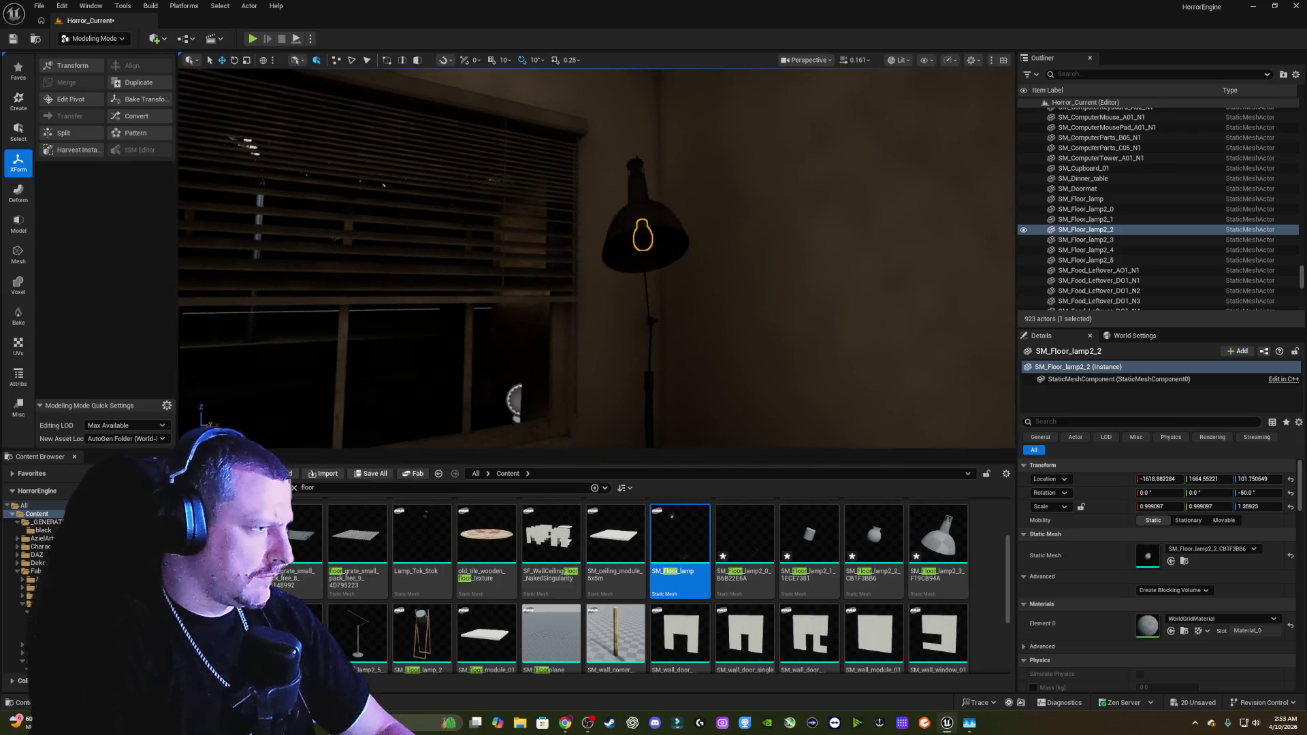
click(657, 232)
click(637, 232)
mouse_move(637, 231)
mouse_down()
mouse_move(637, 184)
mouse_move(892, 239)
mouse_up()
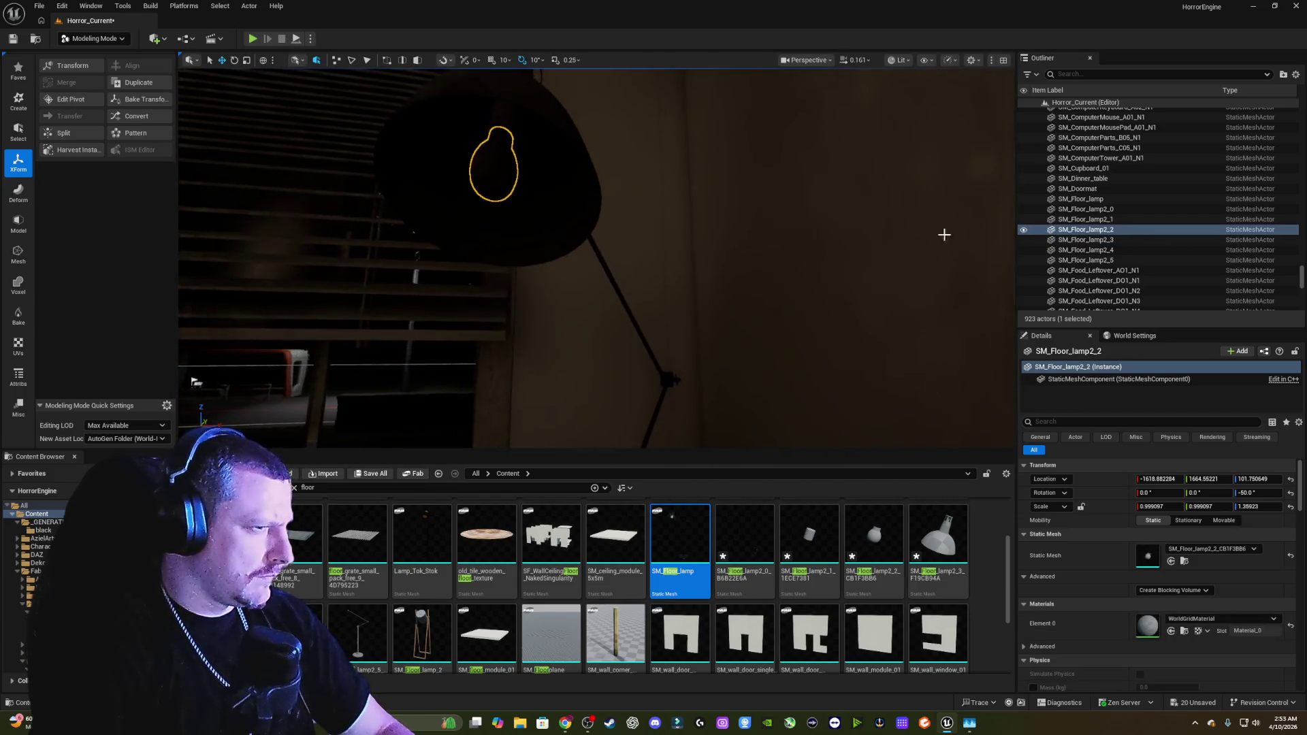
scroll(1160, 250, up, 1)
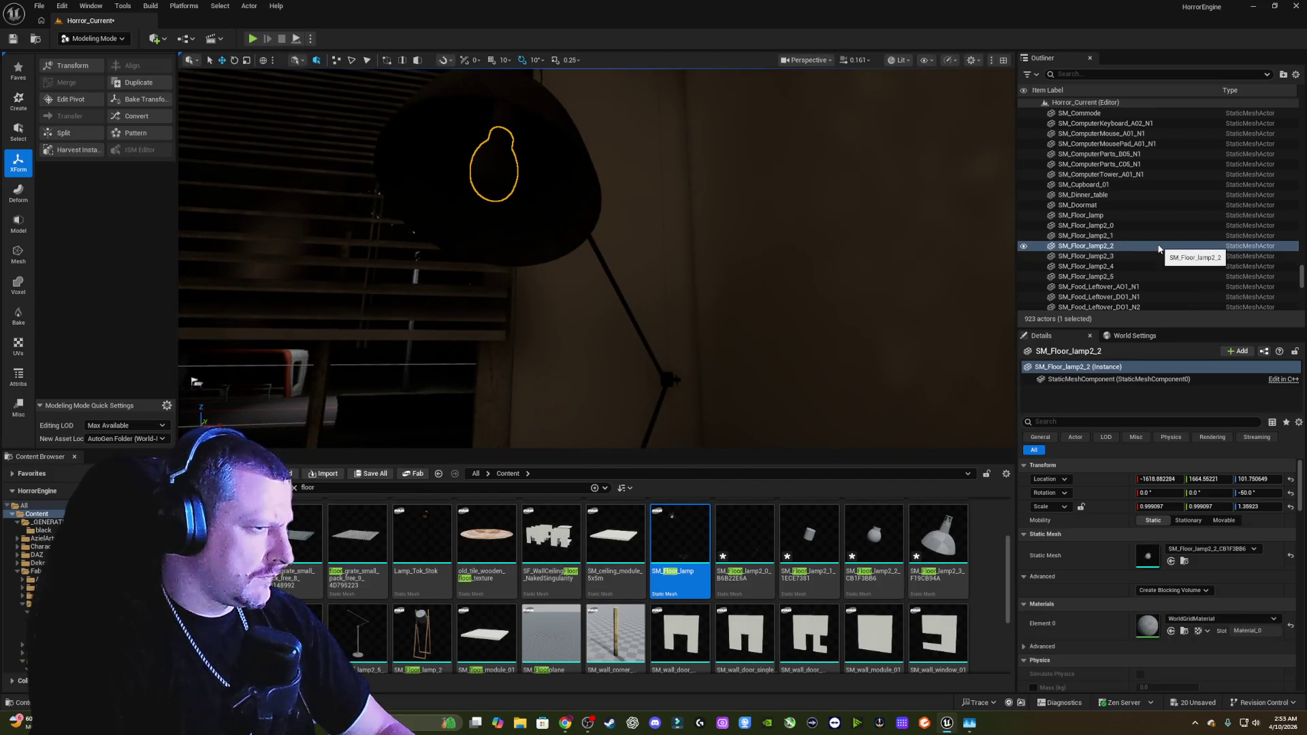
click(1113, 226)
click(1115, 236)
click(1118, 245)
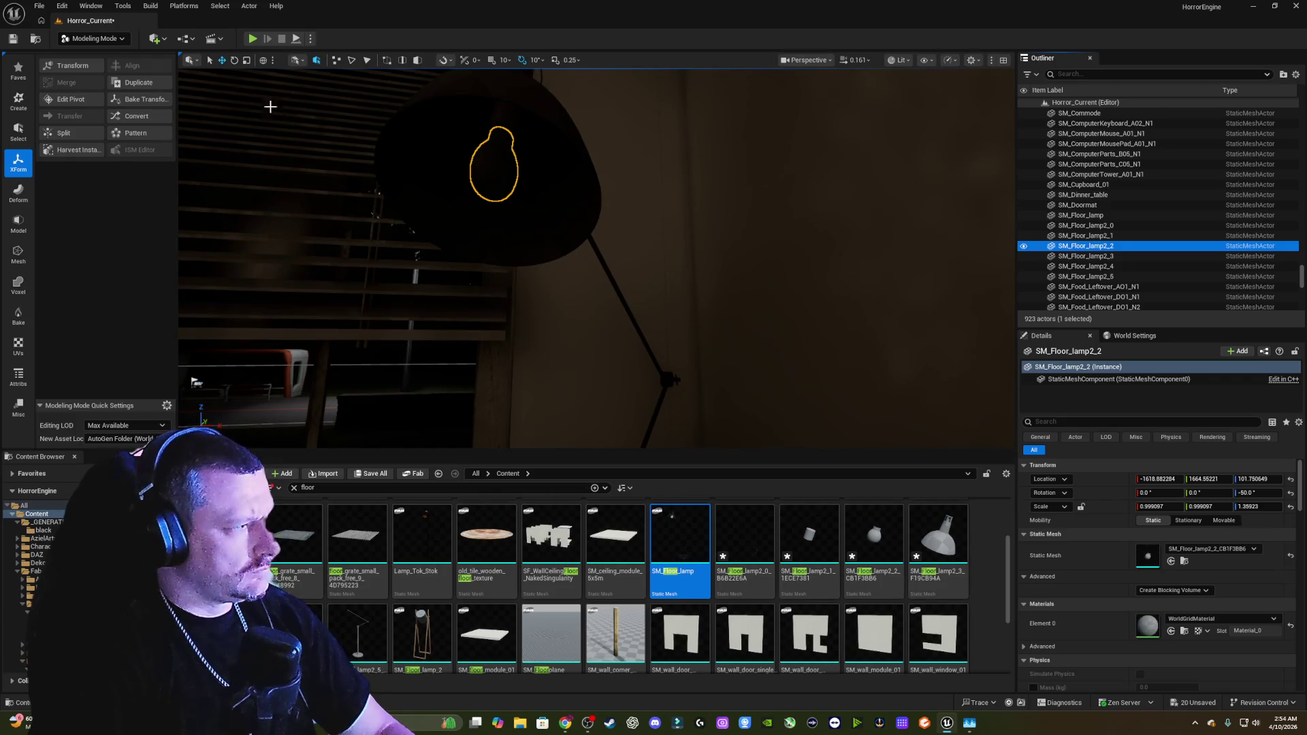
click(113, 39)
Step: In Modeling Mode, move the lamp piece's pivot up to the lamp head
click(102, 56)
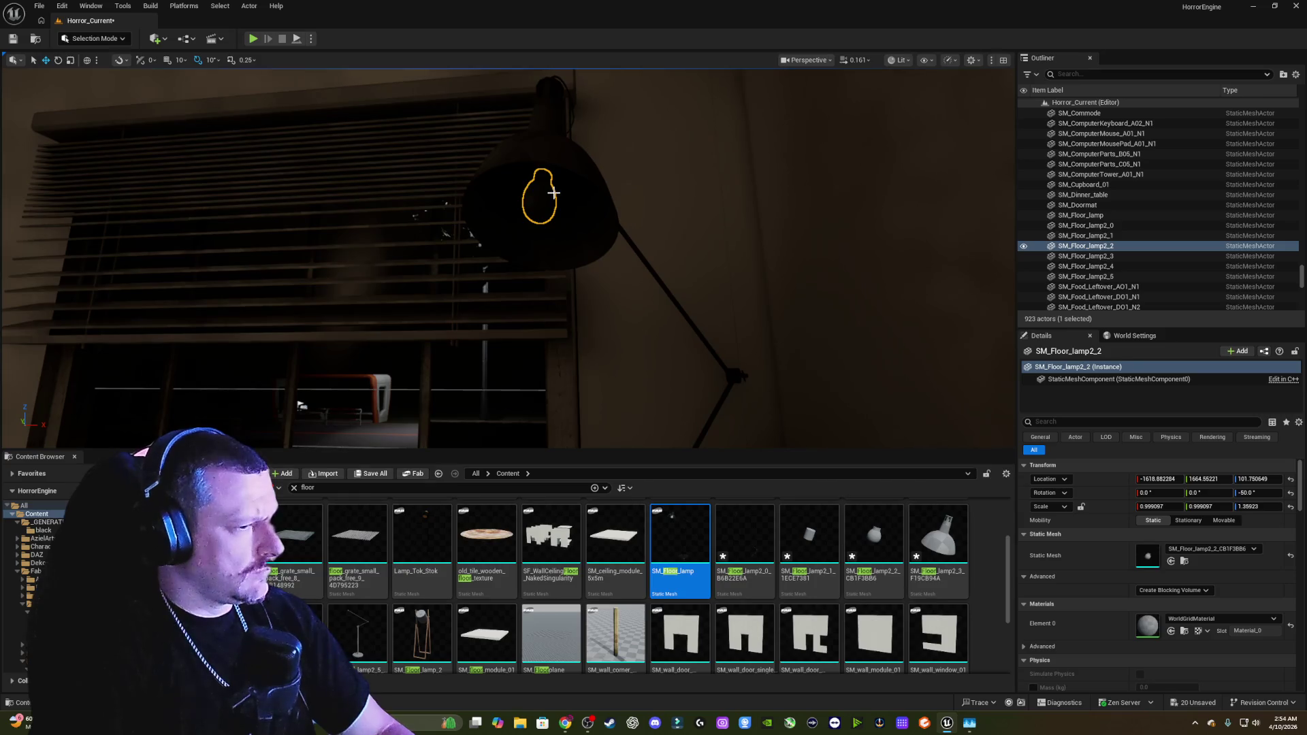
scroll(553, 193, down, 10)
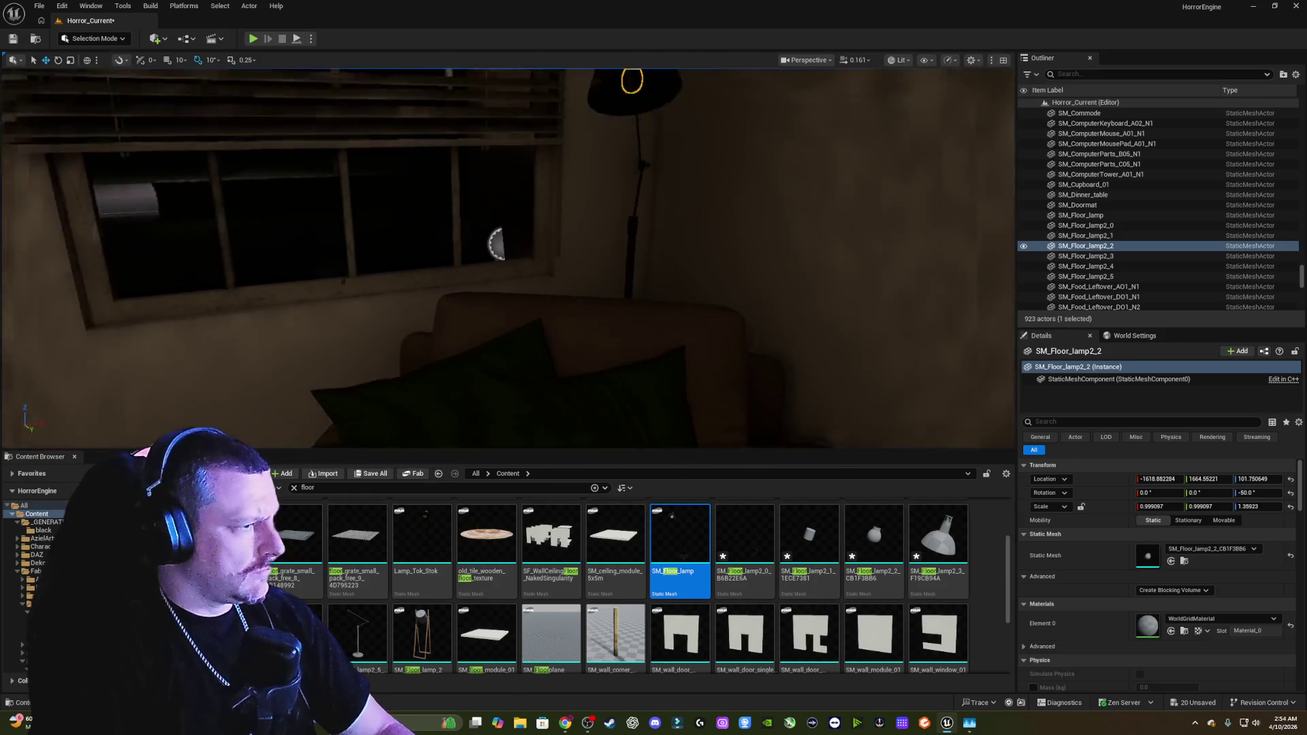
scroll(454, 142, down, 3)
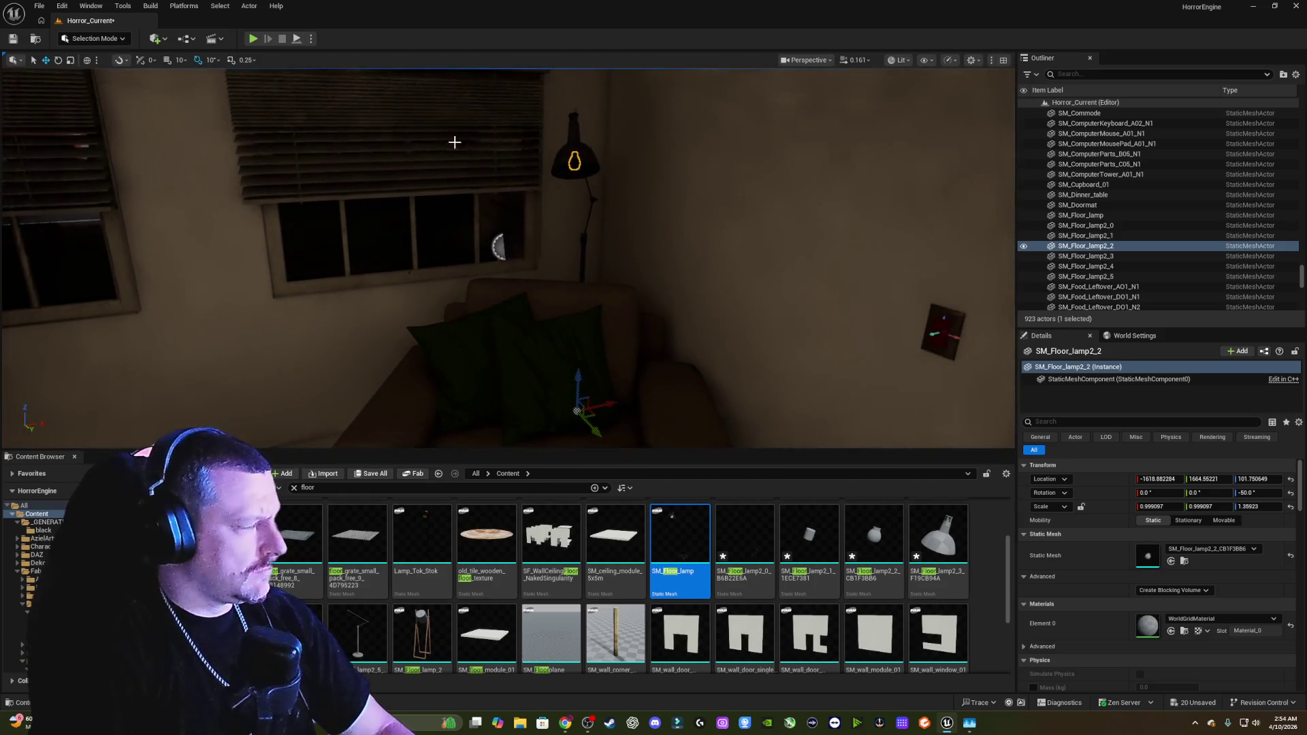
click(103, 41)
click(112, 103)
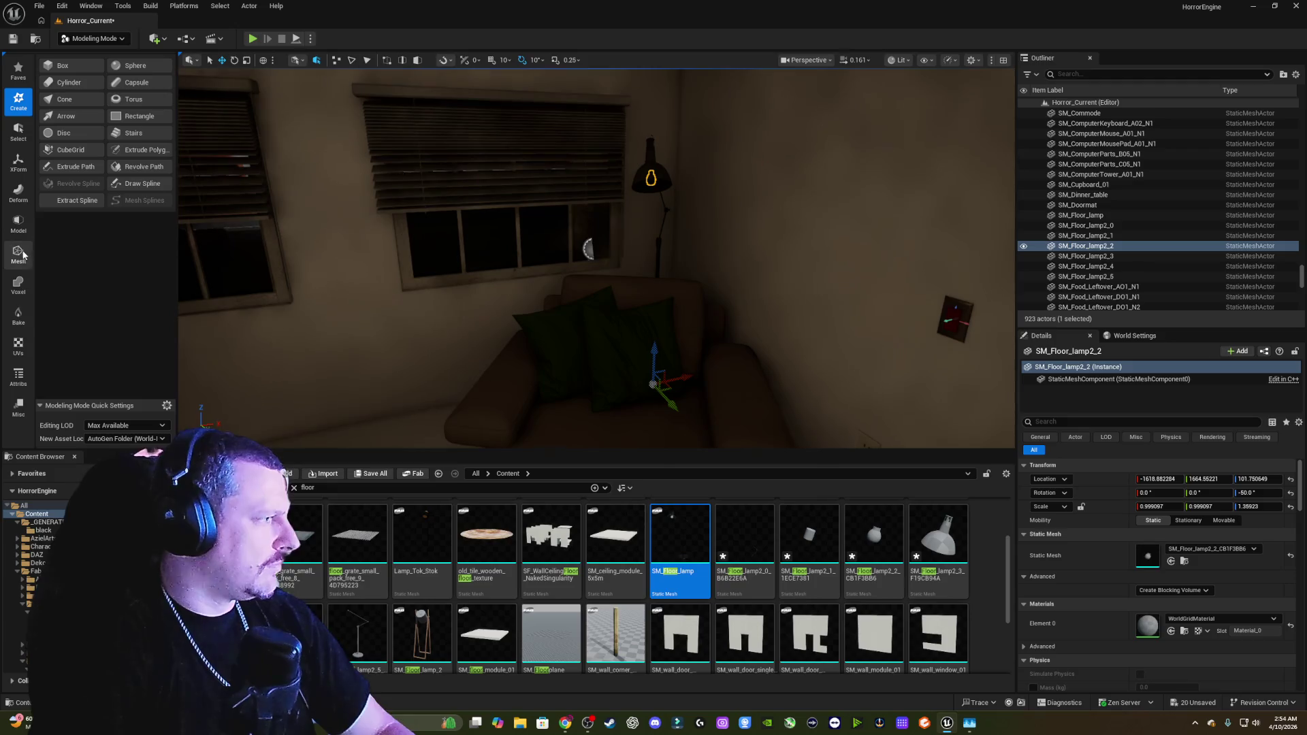
click(18, 161)
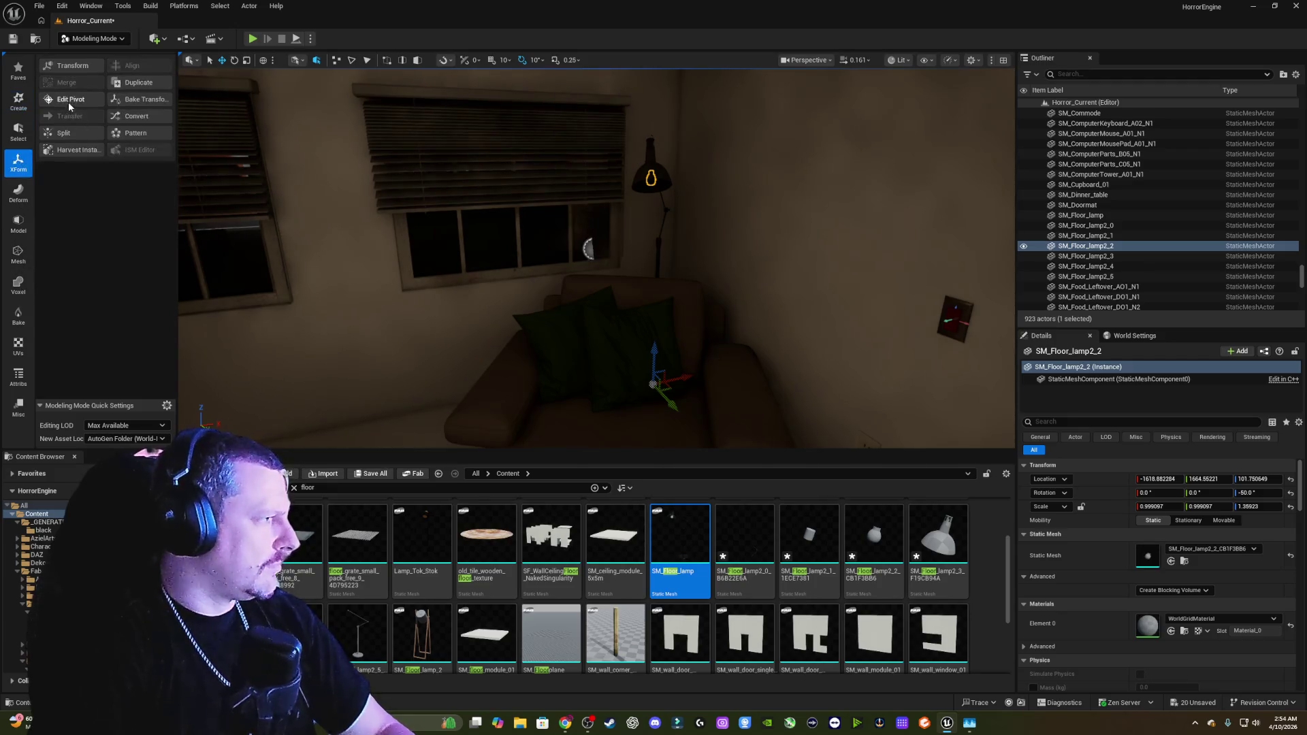
click(72, 102)
click(64, 207)
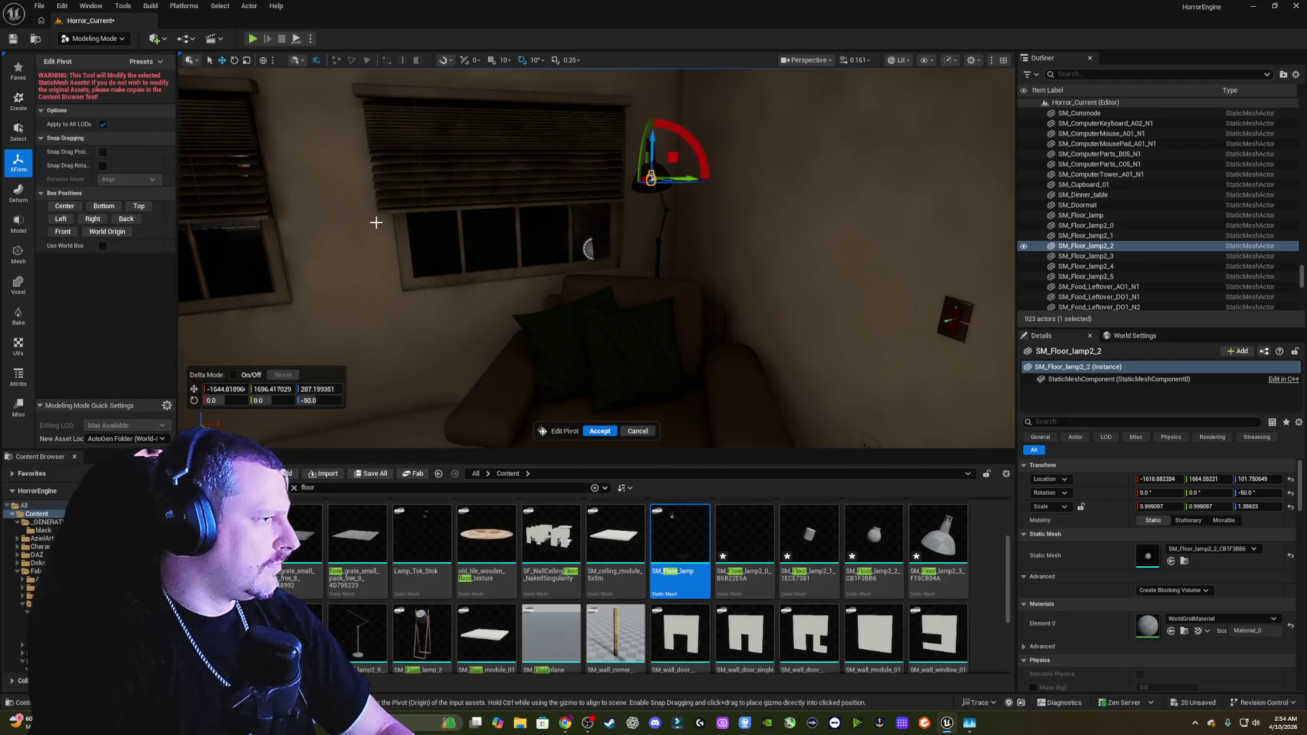
click(606, 432)
Step: Pull the old bulb piece toward the window and delete it
key(f)
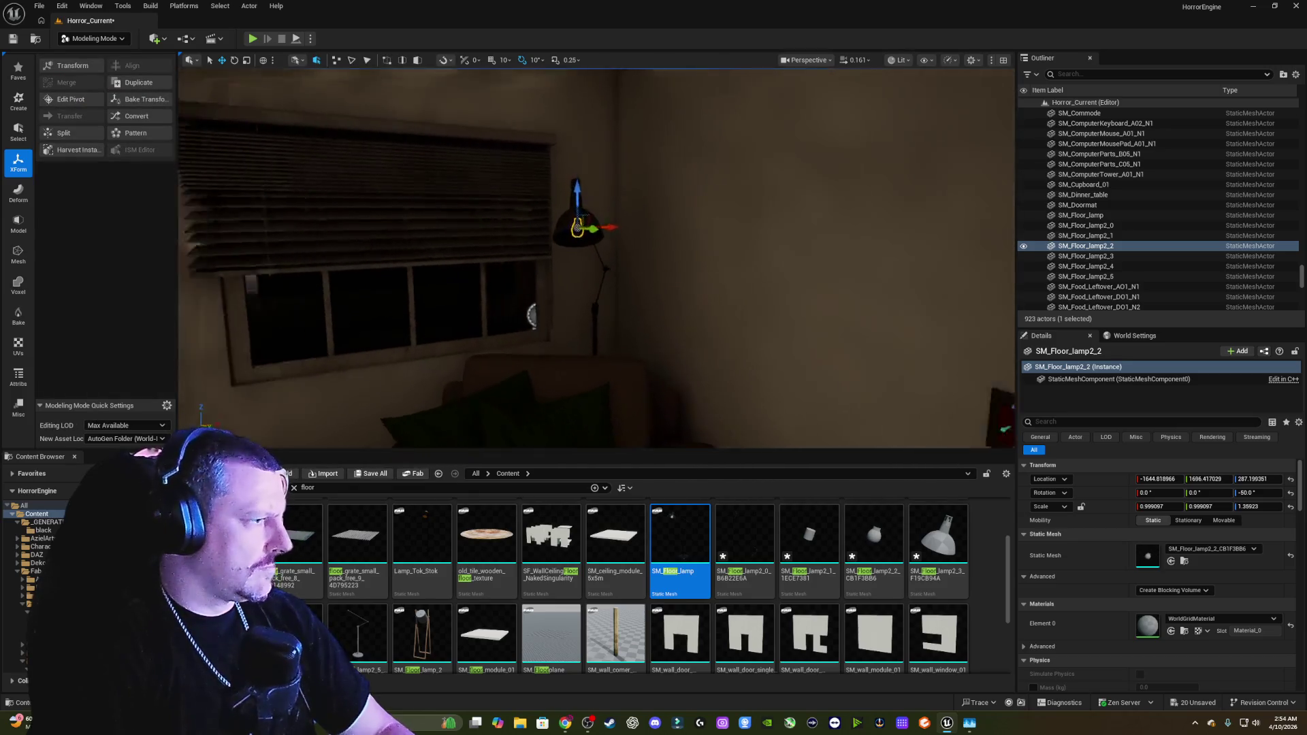
mouse_move(650, 218)
mouse_down()
mouse_move(652, 282)
mouse_move(566, 288)
mouse_up()
key(f)
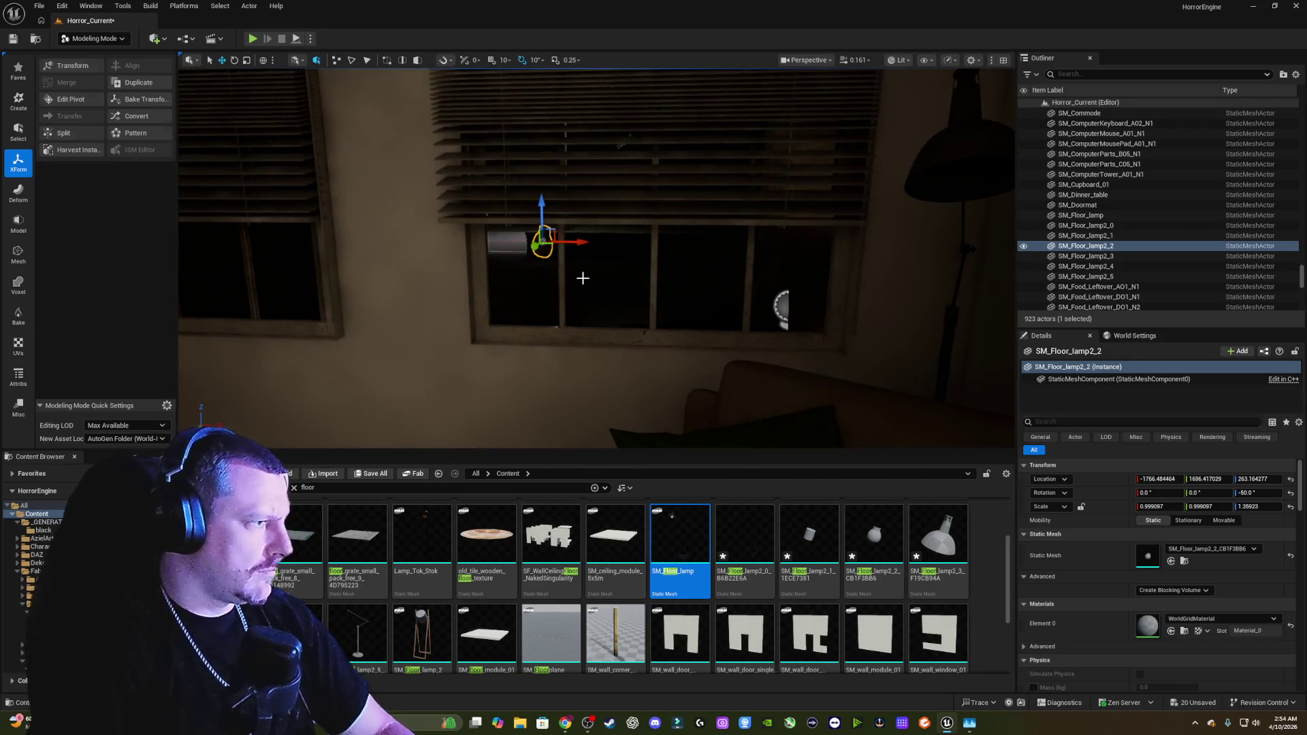
key(Delete)
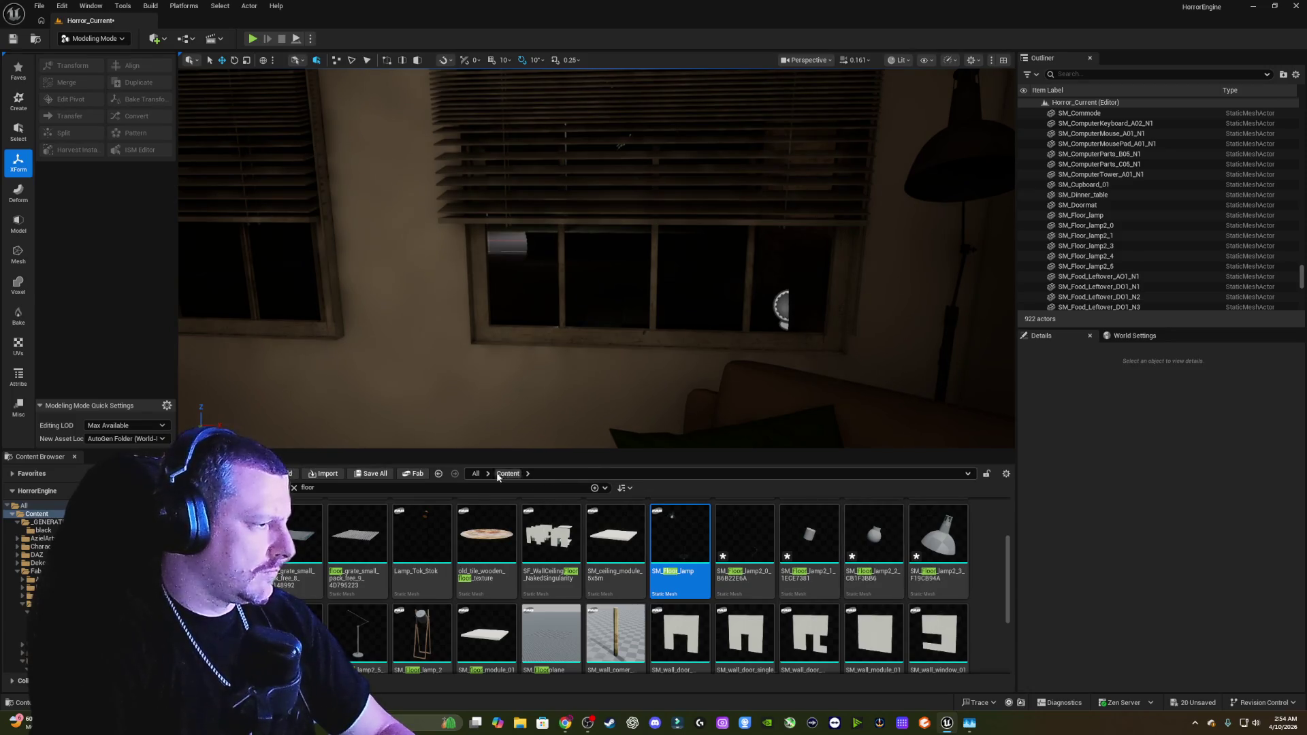
Step: Search all project assets for 'bulb'
click(476, 475)
click(489, 488)
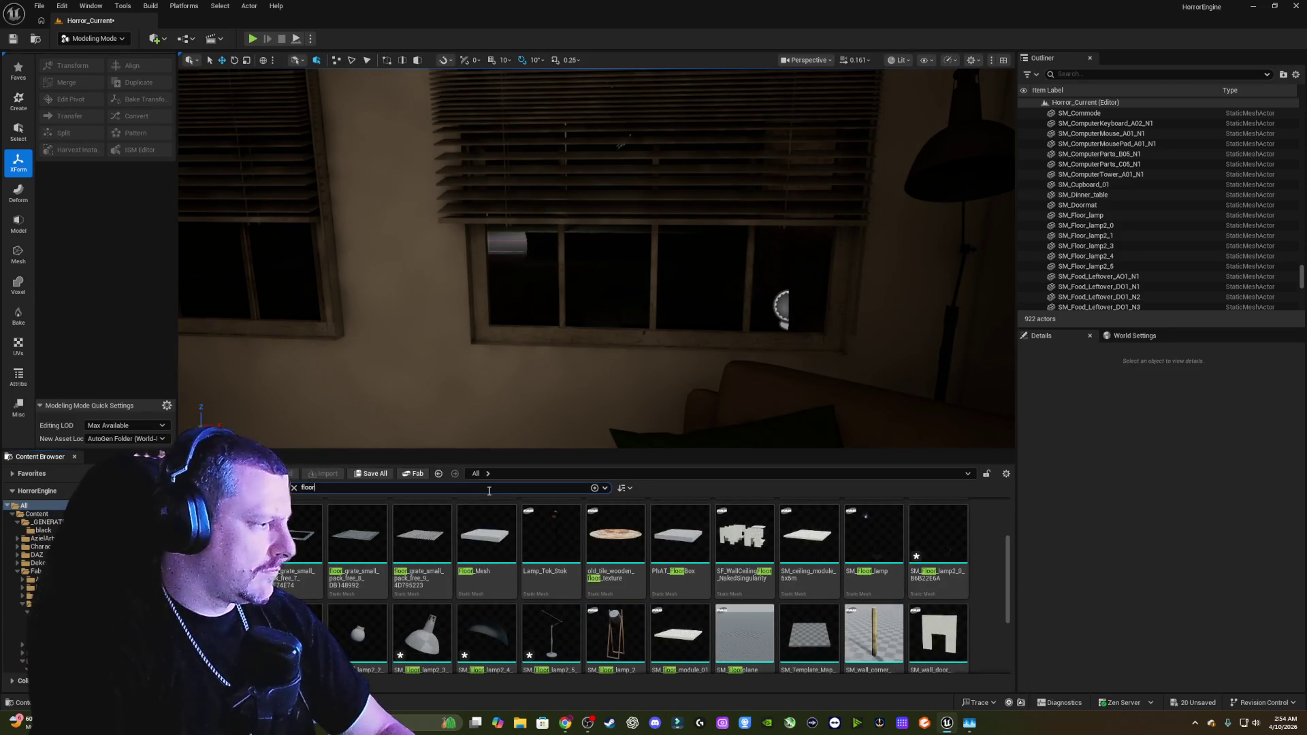
text(bulb)
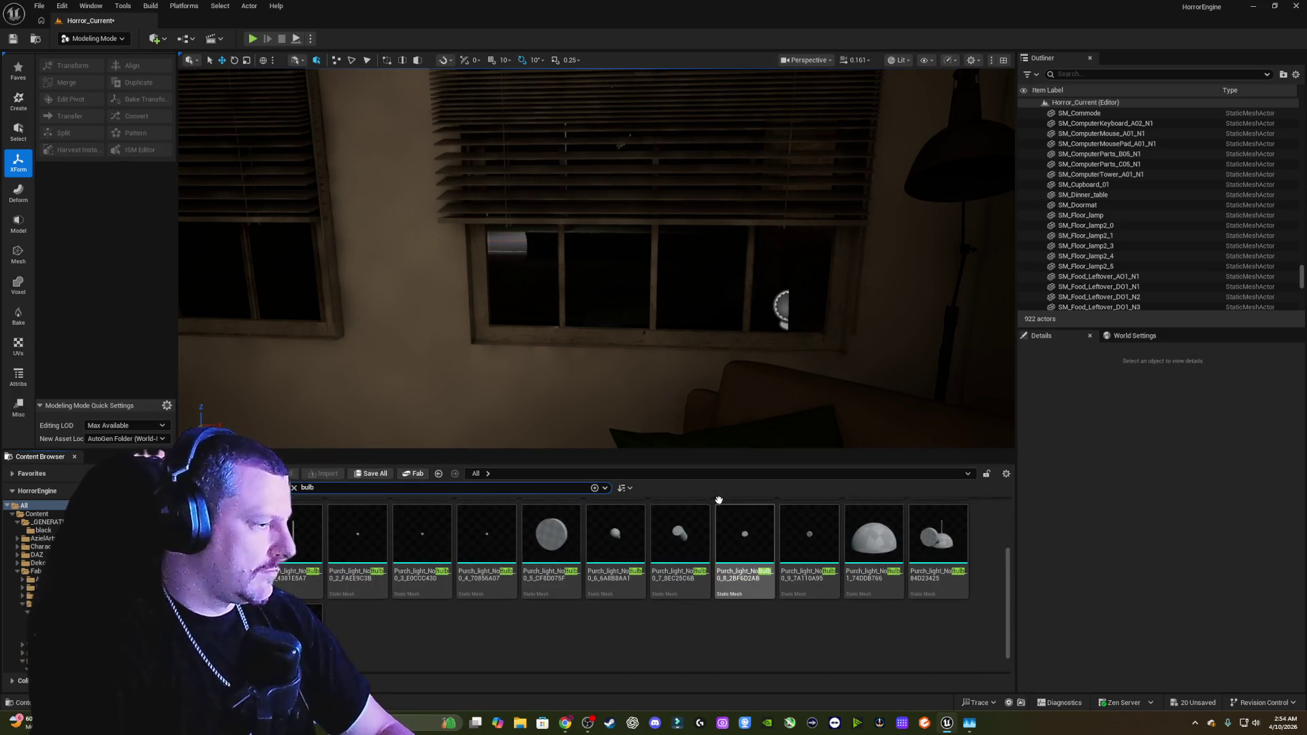
mouse_move(688, 504)
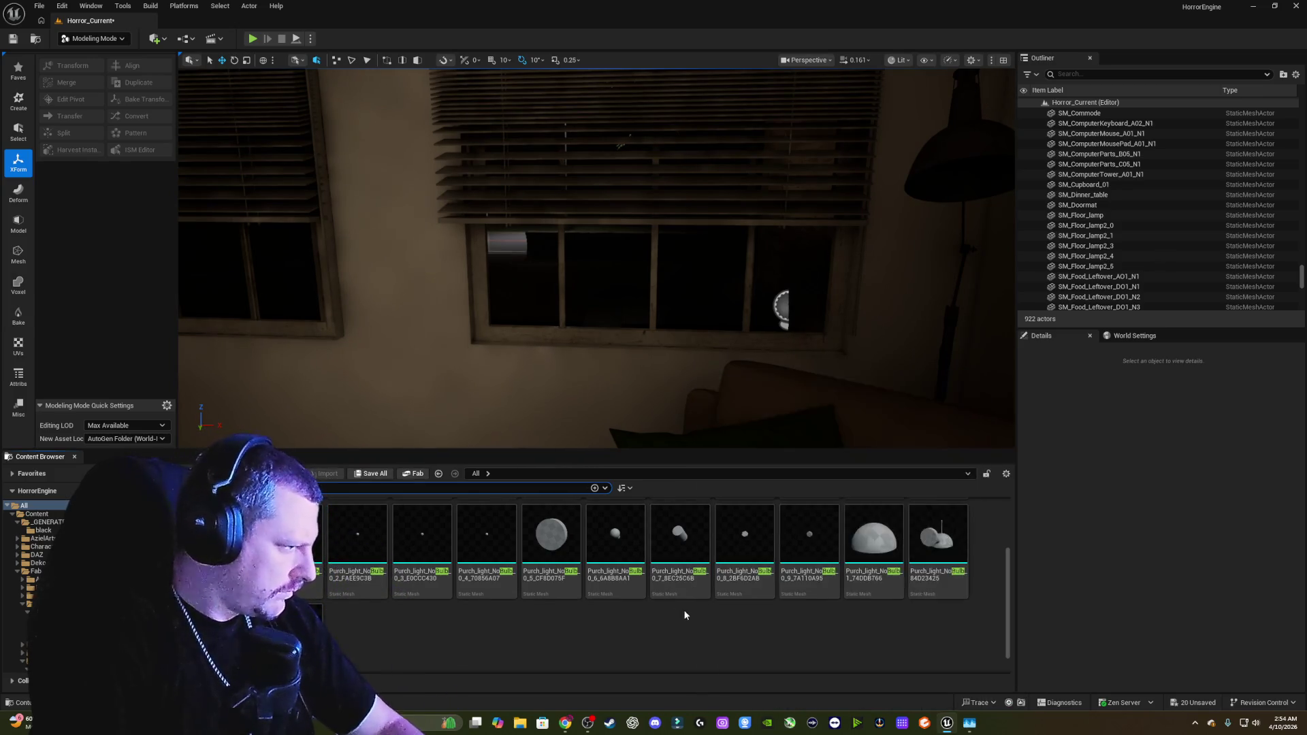
Step: Fly to the porch light under the eave and select Bulb_02
drag(586, 371, 664, 300)
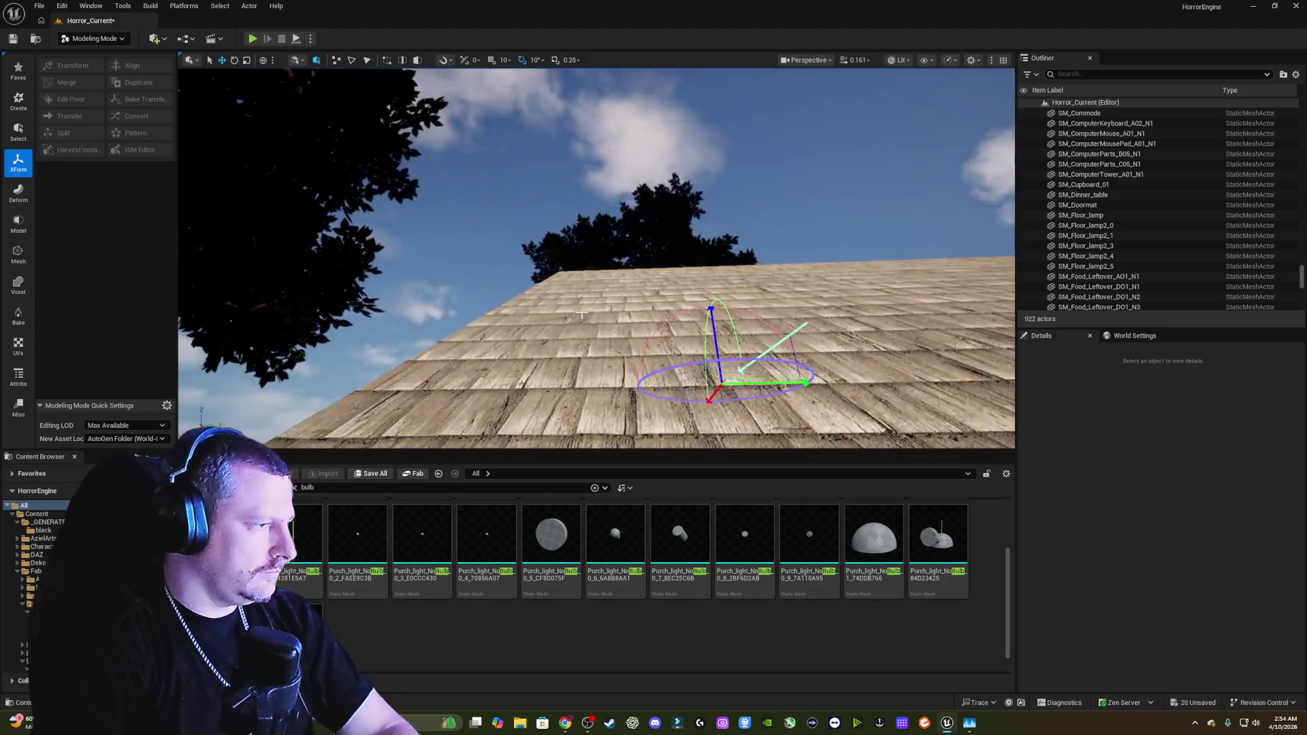
drag(722, 381, 714, 371)
click(660, 187)
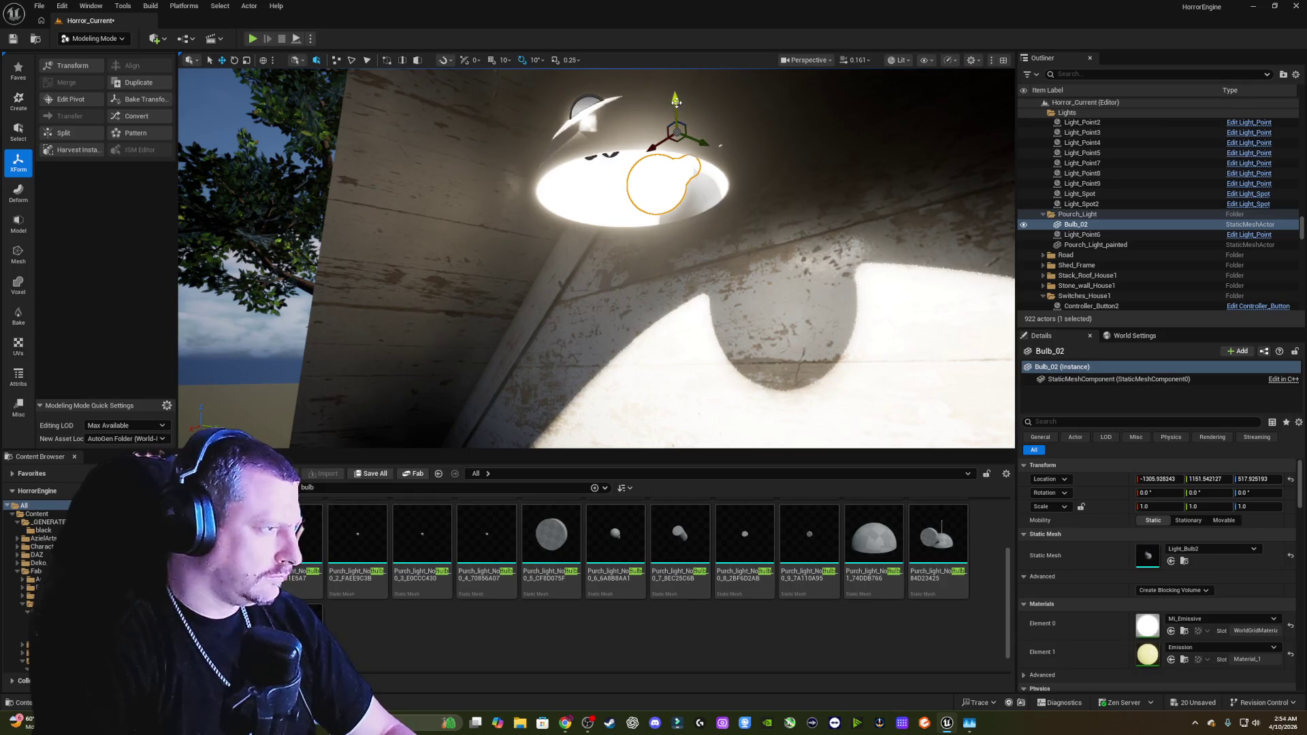
Step: Duplicate Bulb_02 as Bulb_3 and move it along X toward the bedroom lamp
drag(676, 102, 679, 213)
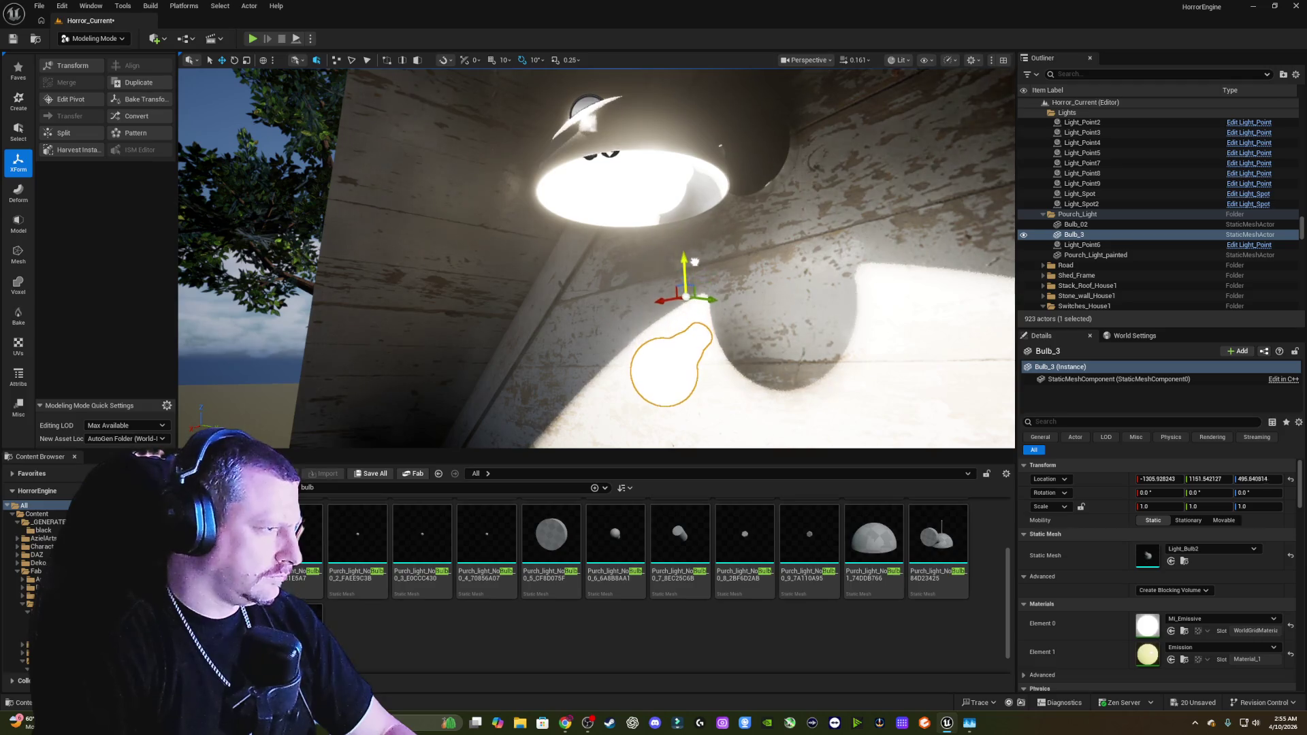
scroll(615, 200, down, 3)
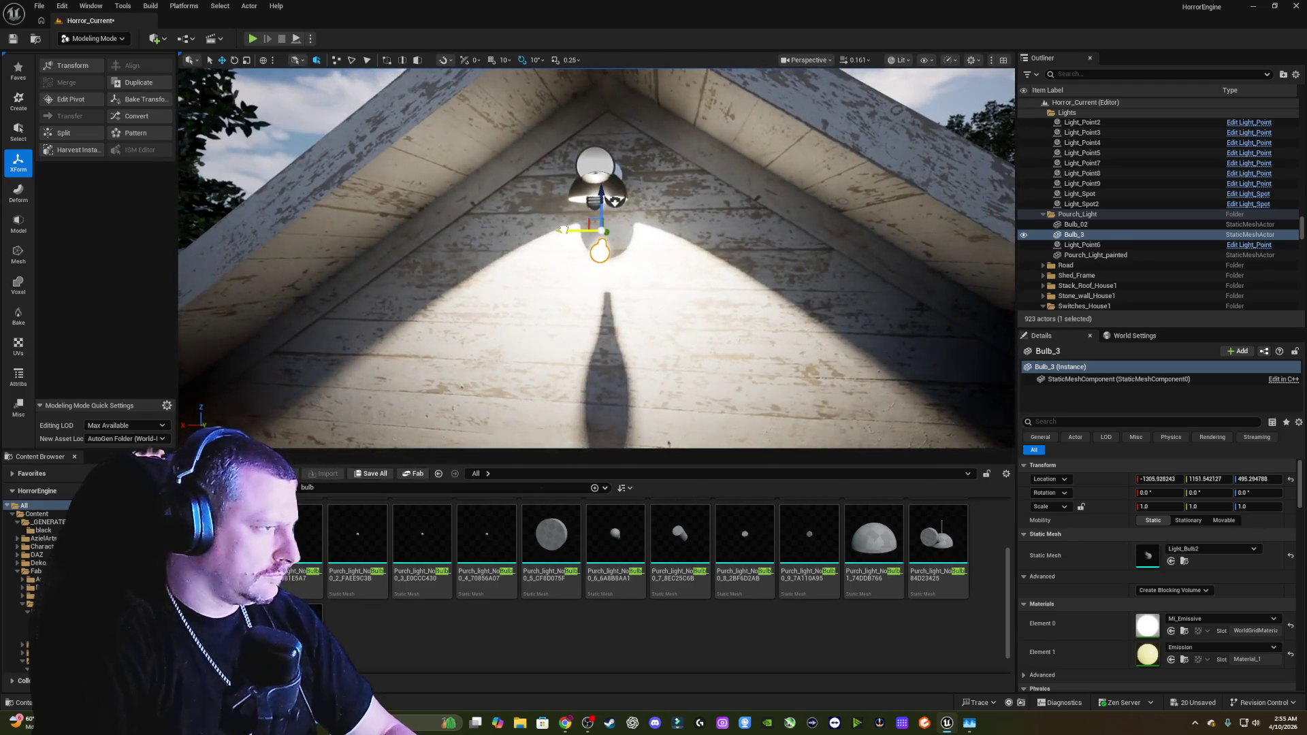
drag(988, 266, 976, 417)
mouse_move(272, 200)
mouse_down()
mouse_move(883, 194)
mouse_move(427, 146)
mouse_up()
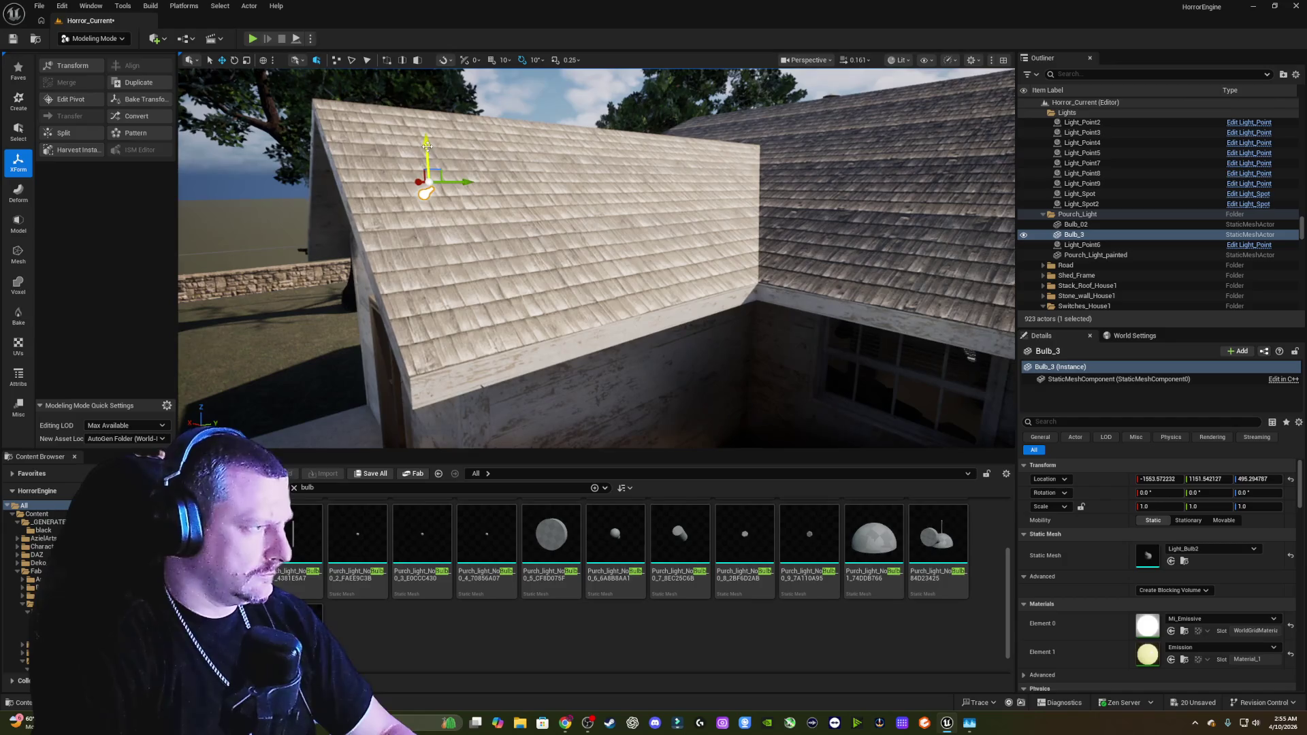
drag(906, 317, 933, 248)
mouse_move(534, 198)
mouse_down()
mouse_move(685, 222)
mouse_move(767, 255)
mouse_move(902, 255)
mouse_up()
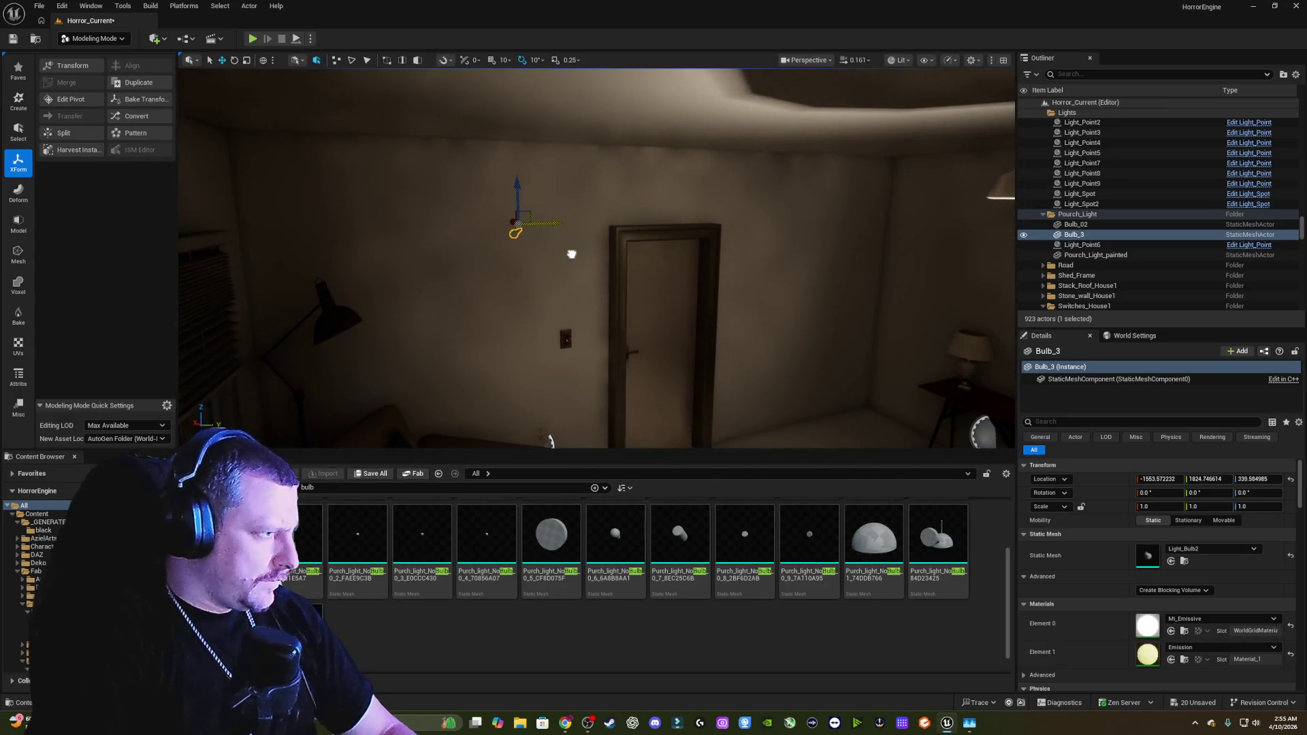
Step: Move Bulb_3 near the lamp and tilt it about 30 degrees
drag(565, 222, 715, 277)
key(e)
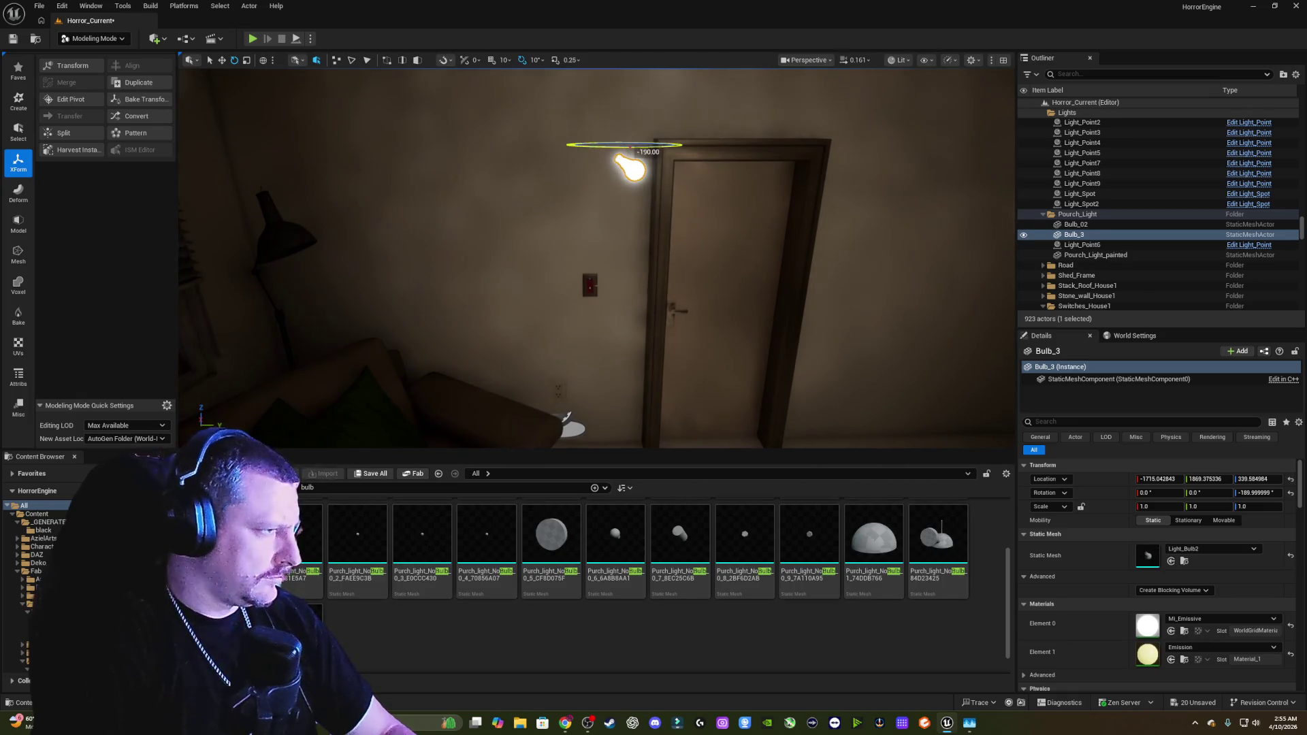
mouse_move(652, 144)
mouse_down()
mouse_move(436, 143)
mouse_move(365, 199)
mouse_move(400, 141)
mouse_move(599, 163)
mouse_move(584, 190)
mouse_move(584, 320)
mouse_move(571, 300)
mouse_up()
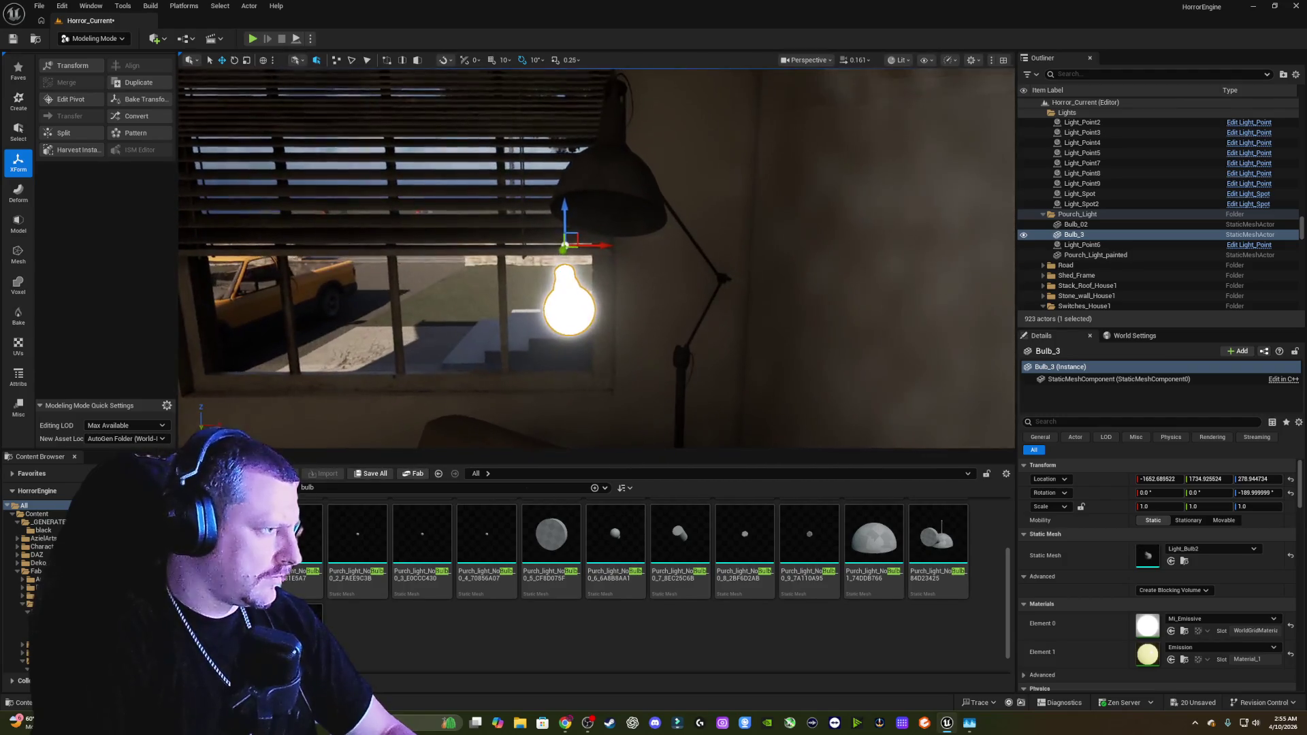
drag(587, 250, 587, 249)
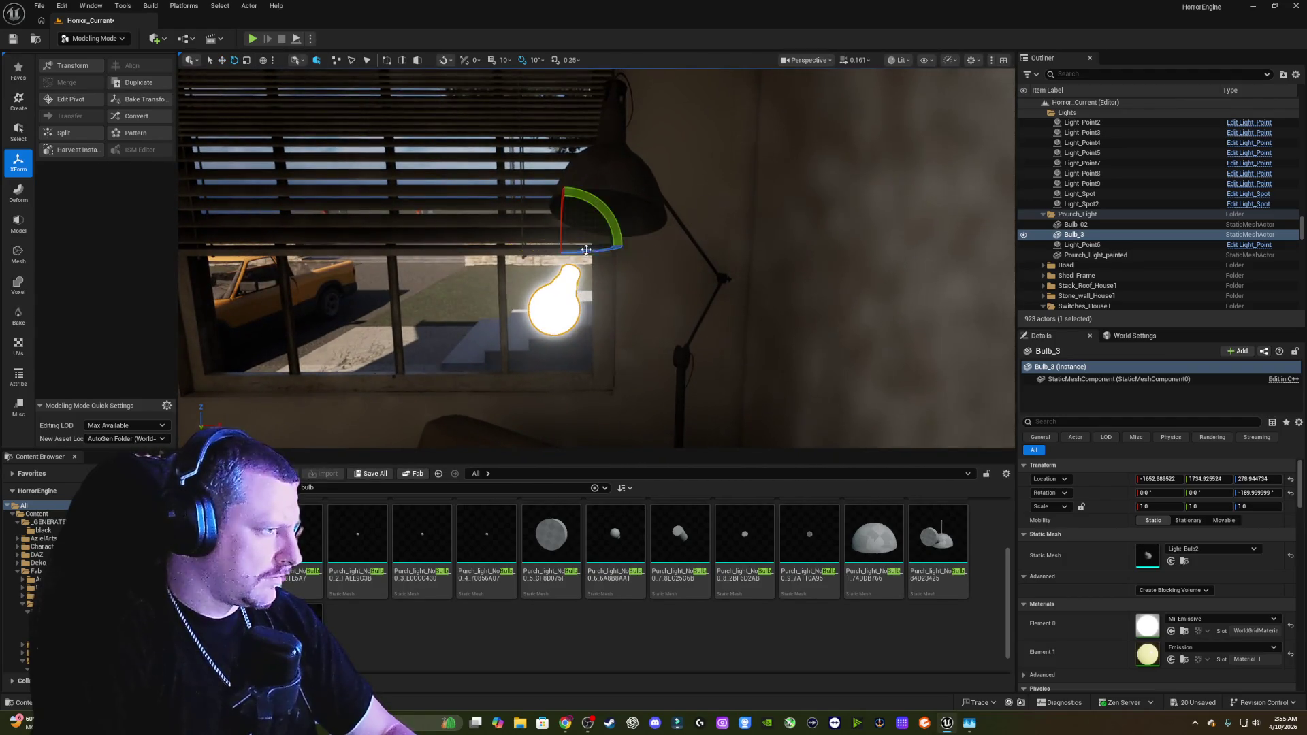
mouse_move(443, 290)
mouse_down()
mouse_move(586, 235)
mouse_move(530, 270)
mouse_up()
mouse_move(575, 232)
mouse_down()
mouse_move(617, 289)
mouse_move(566, 207)
mouse_up()
Step: Raise Bulb_3 up into the lamp socket under the shade
key(e)
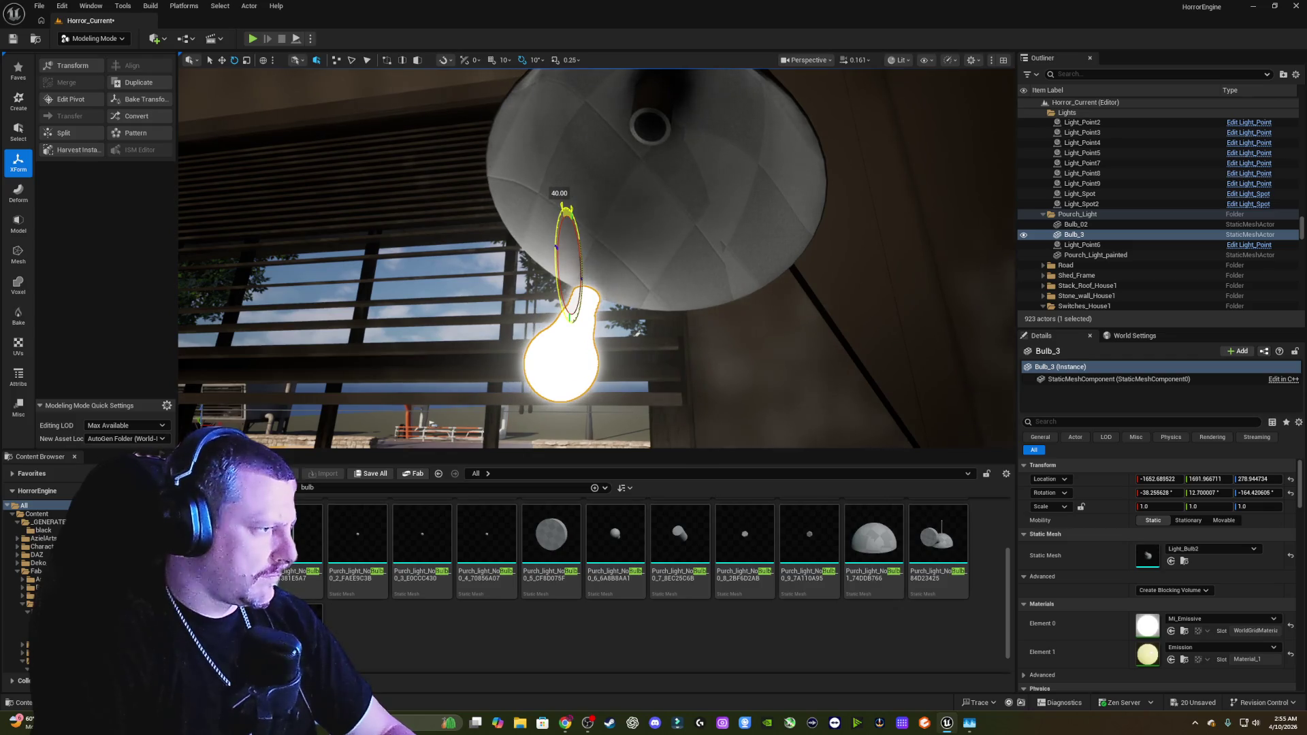
drag(580, 255, 652, 69)
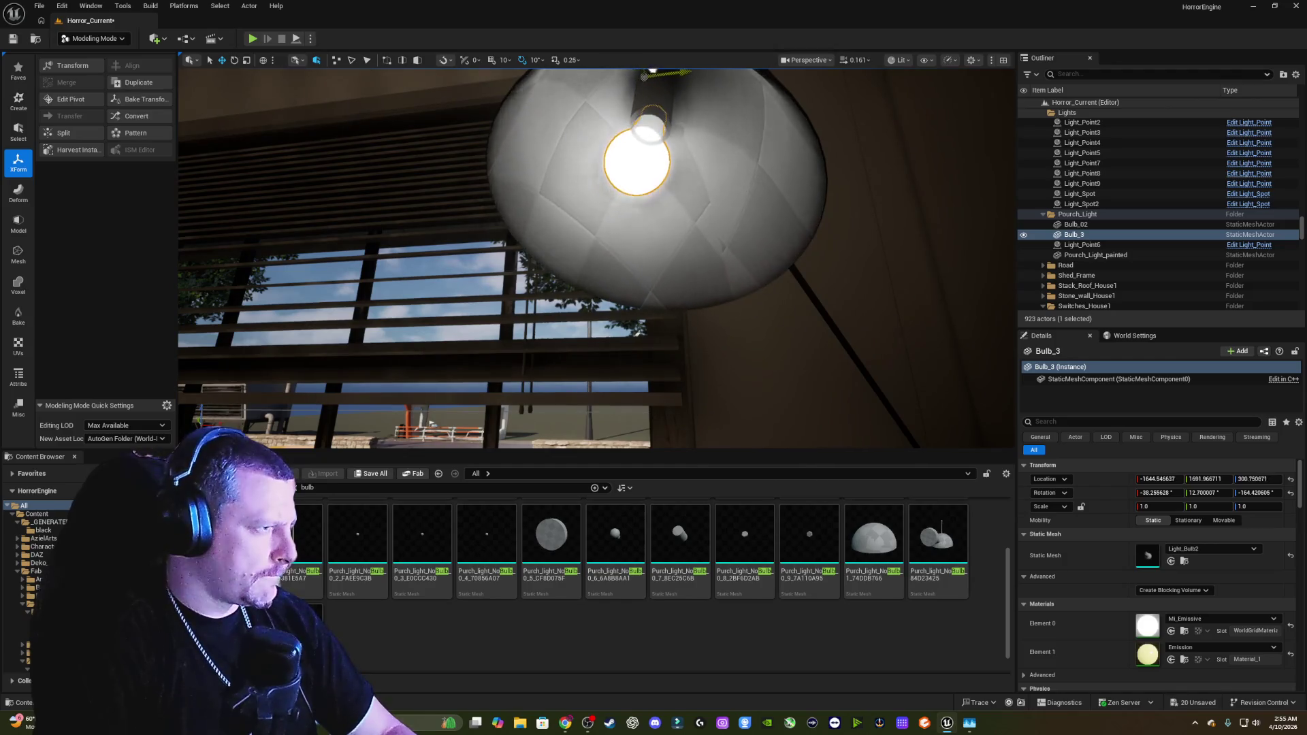
drag(580, 258, 579, 231)
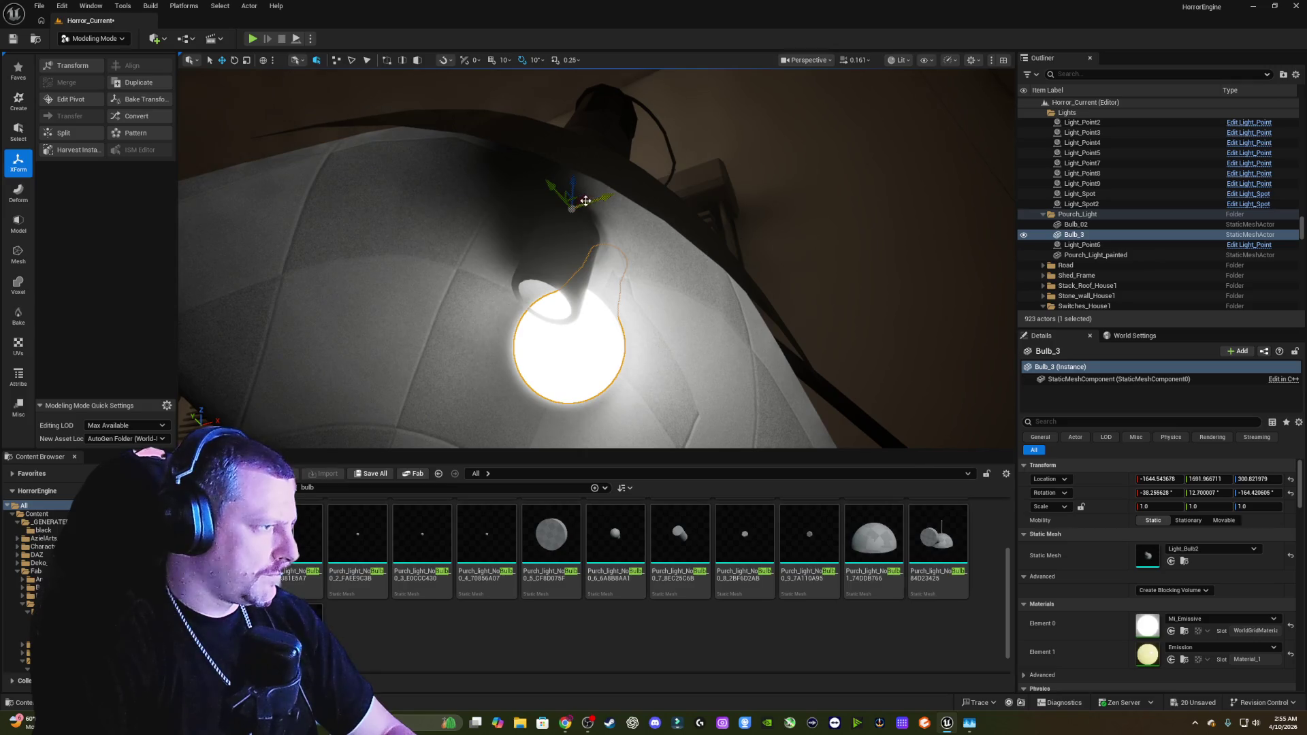
mouse_move(581, 198)
mouse_down()
mouse_move(516, 209)
mouse_move(499, 193)
mouse_up()
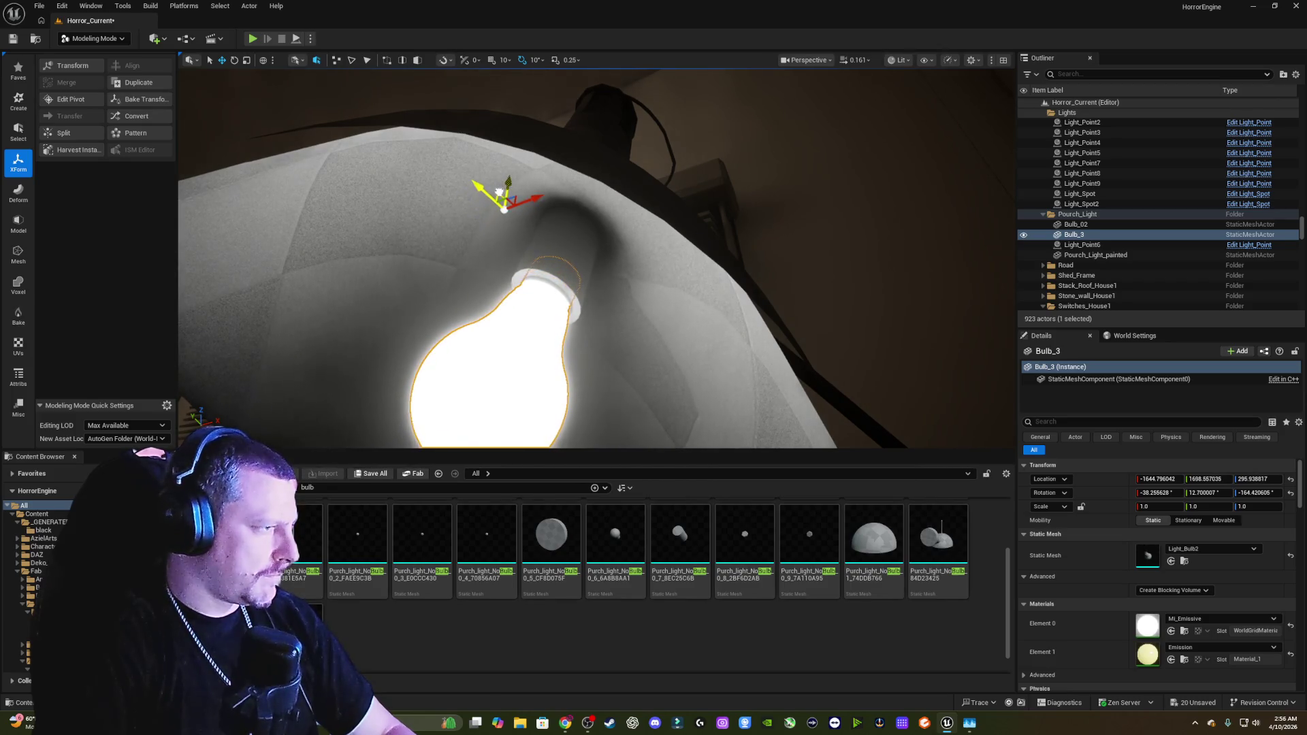
scroll(499, 192, down, 6)
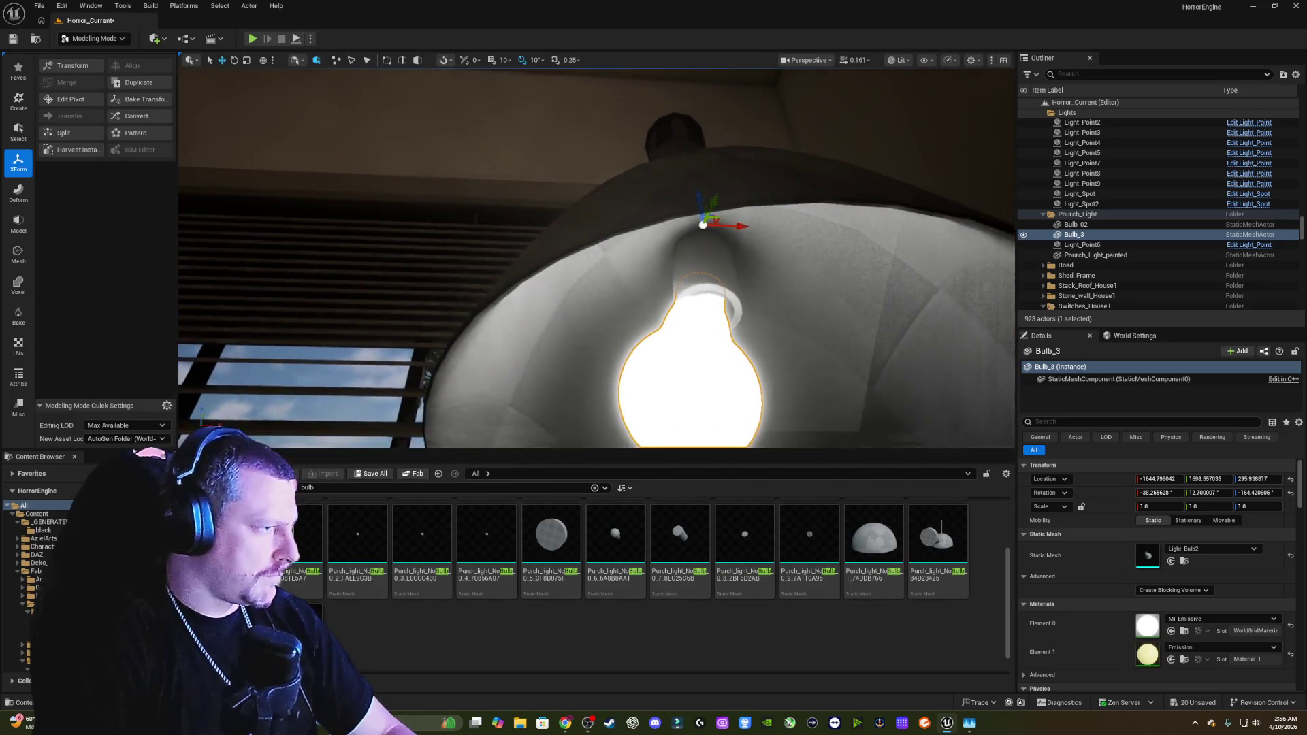
mouse_move(735, 222)
mouse_down()
mouse_move(747, 221)
mouse_move(701, 215)
mouse_move(478, 91)
mouse_up()
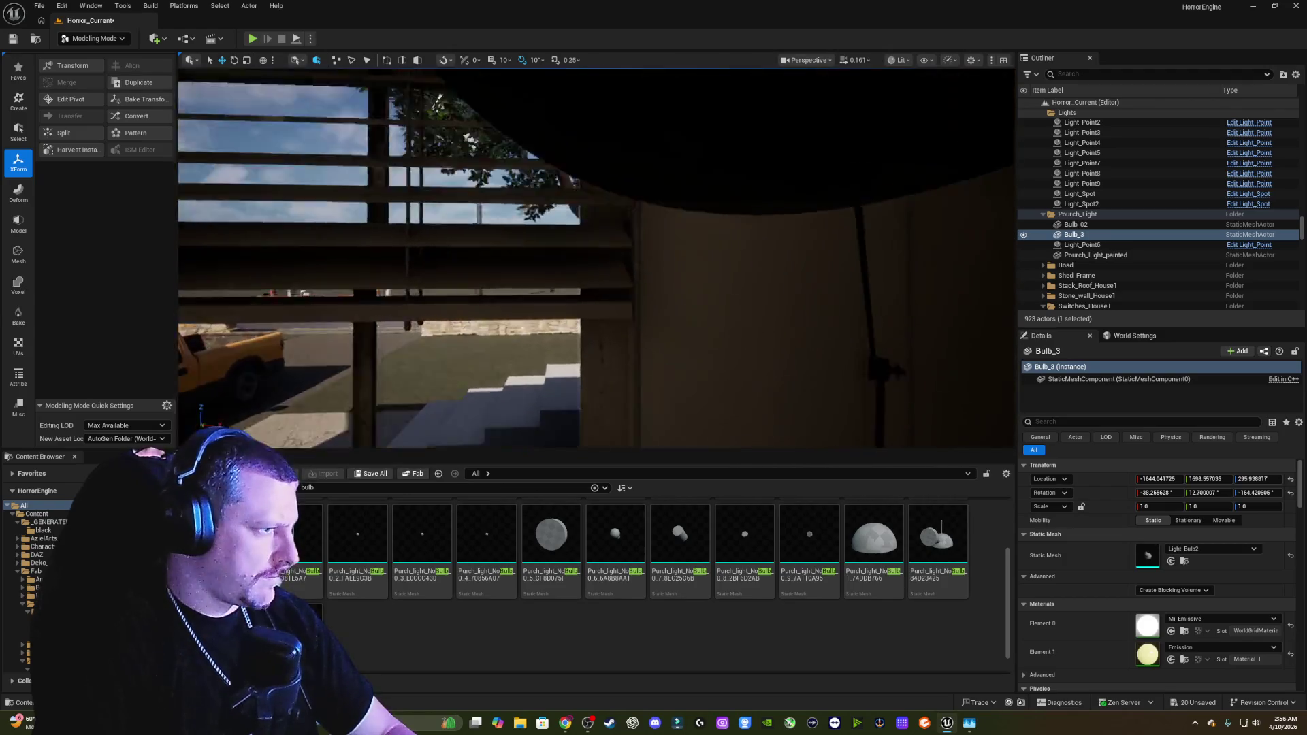
key(f)
Step: Shift Bulb_3 slightly left into the socket and deselect it
drag(597, 258, 551, 218)
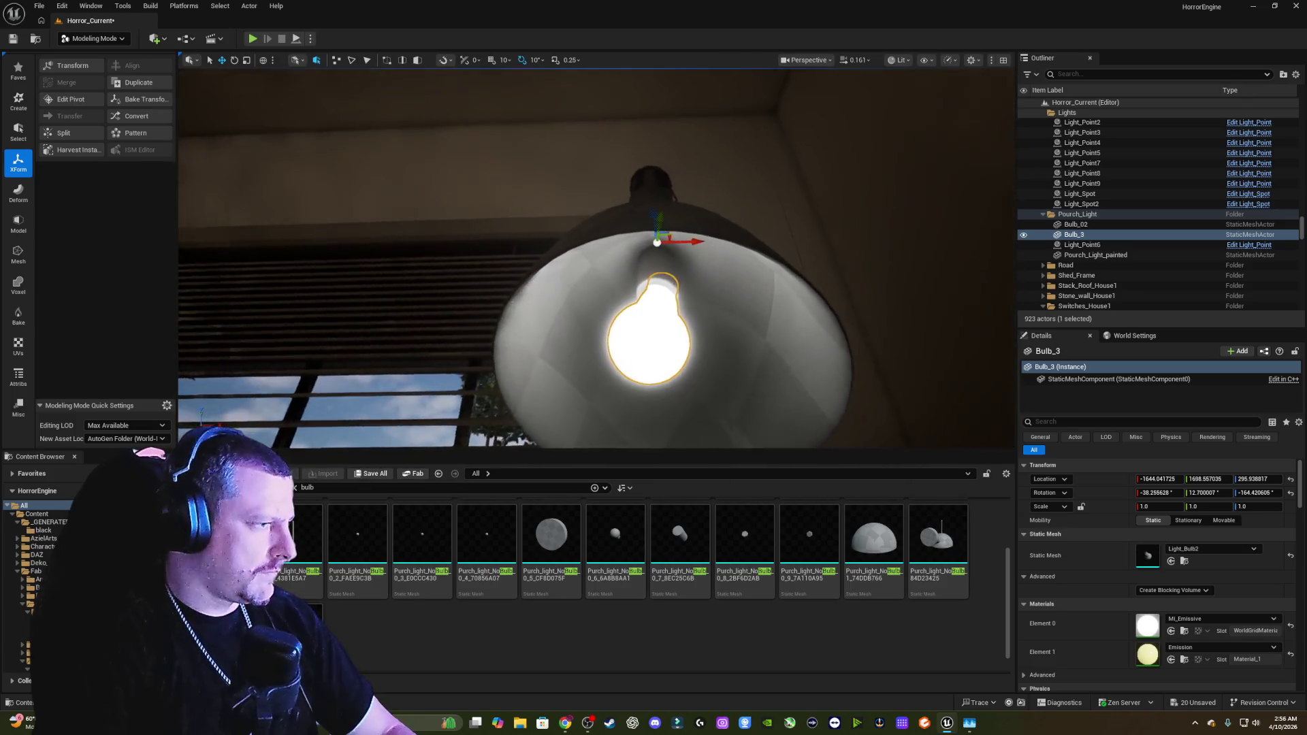
key(e)
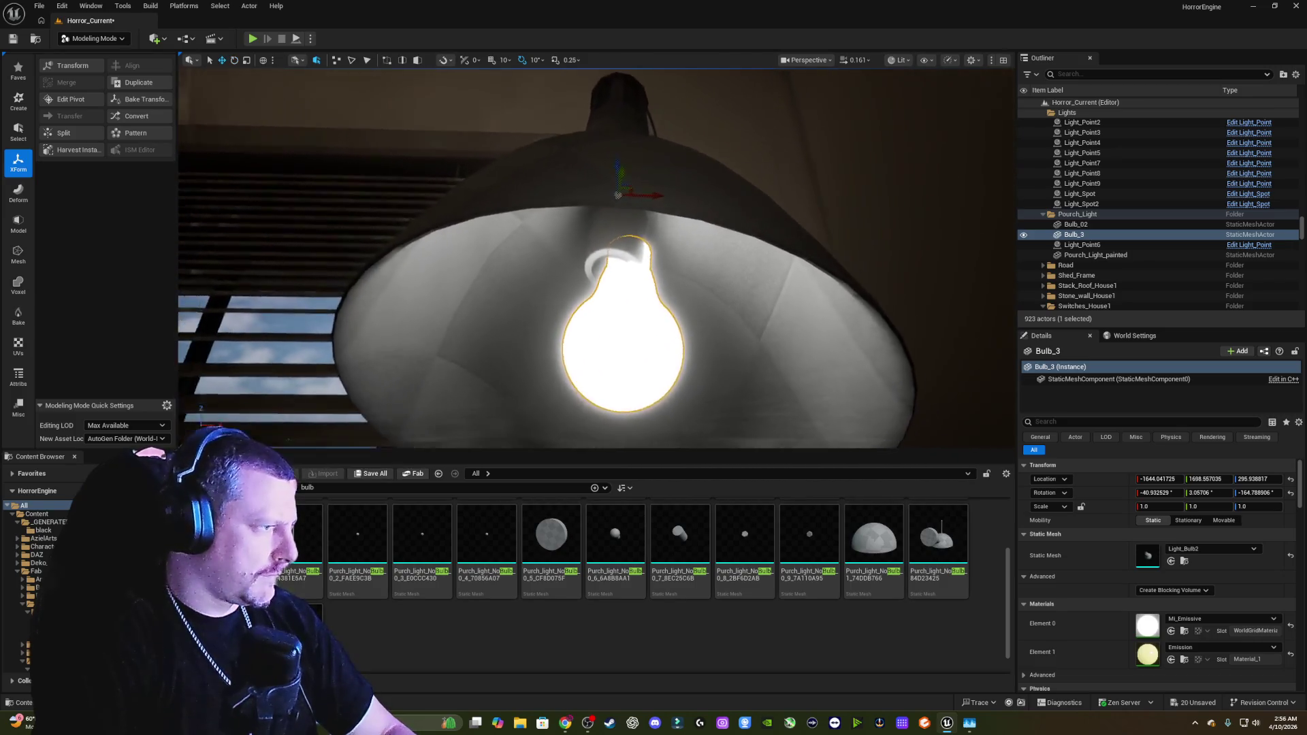
scroll(688, 267, up, 3)
scroll(649, 170, up, 1)
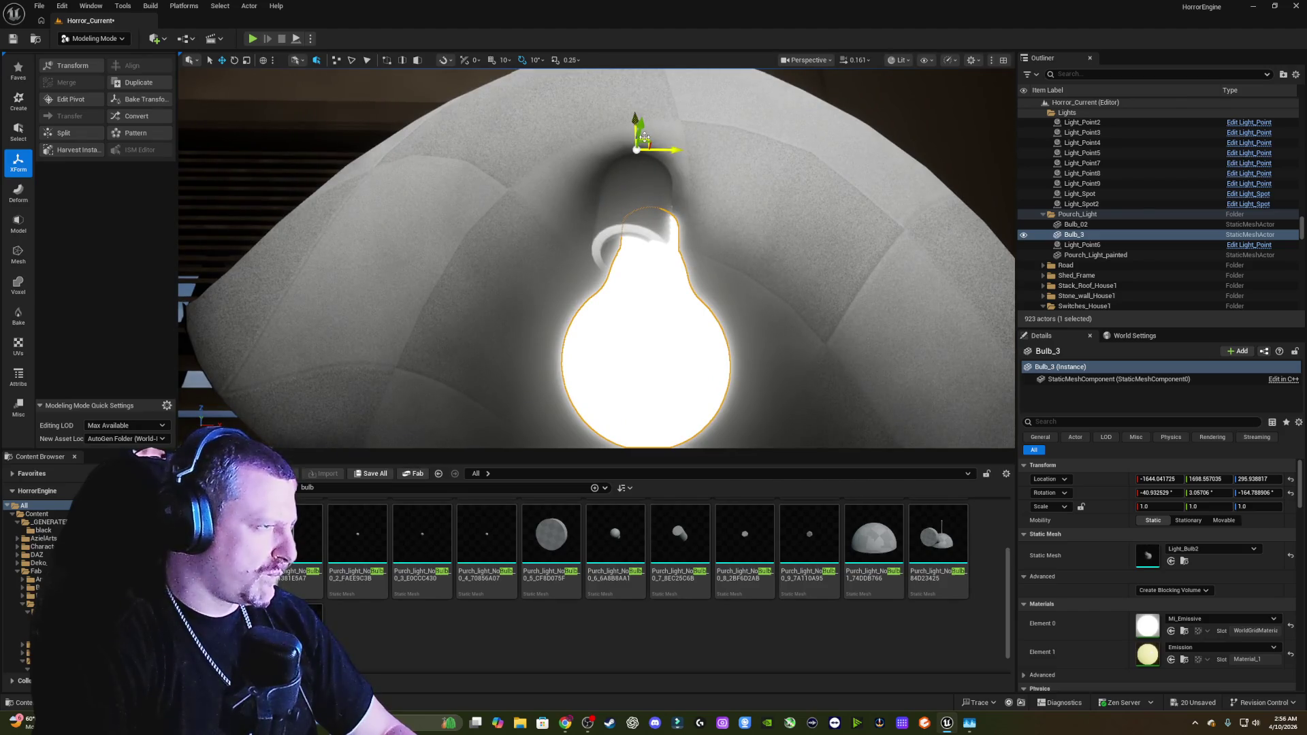
drag(640, 138, 623, 136)
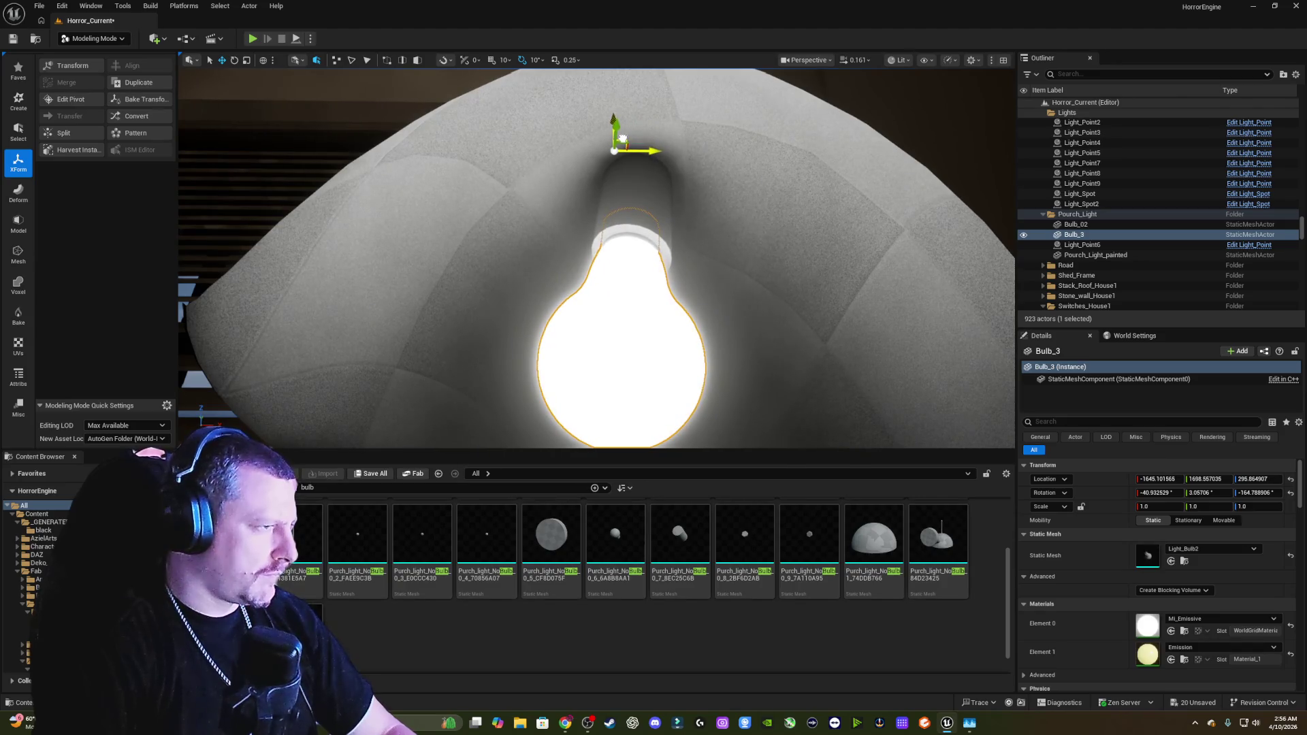
mouse_move(706, 259)
mouse_down()
mouse_move(450, 306)
mouse_move(445, 157)
mouse_move(616, 150)
mouse_up()
key(Escape)
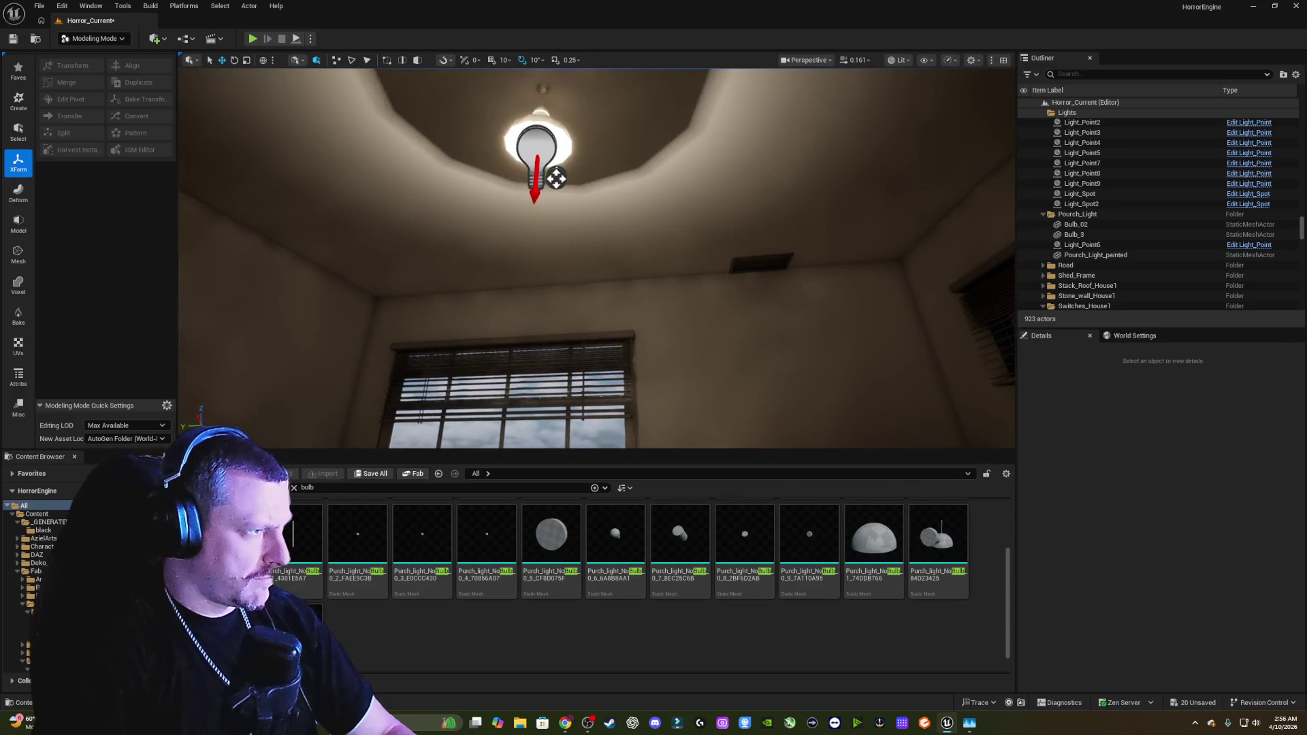
Step: Uncheck On/Off for ceiling light Light_Point7 and frame it
click(556, 179)
click(1141, 591)
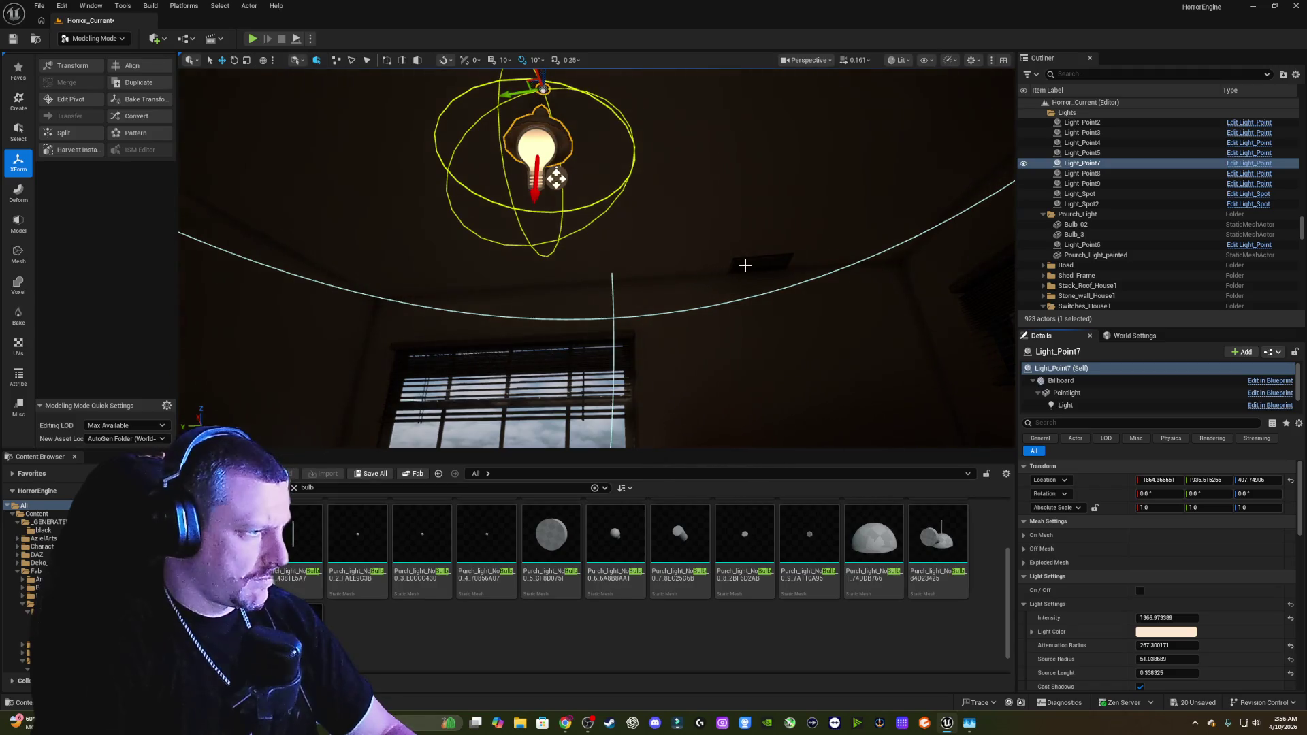
mouse_move(745, 265)
mouse_down()
mouse_move(626, 272)
mouse_move(619, 299)
mouse_move(600, 299)
mouse_up()
key(f)
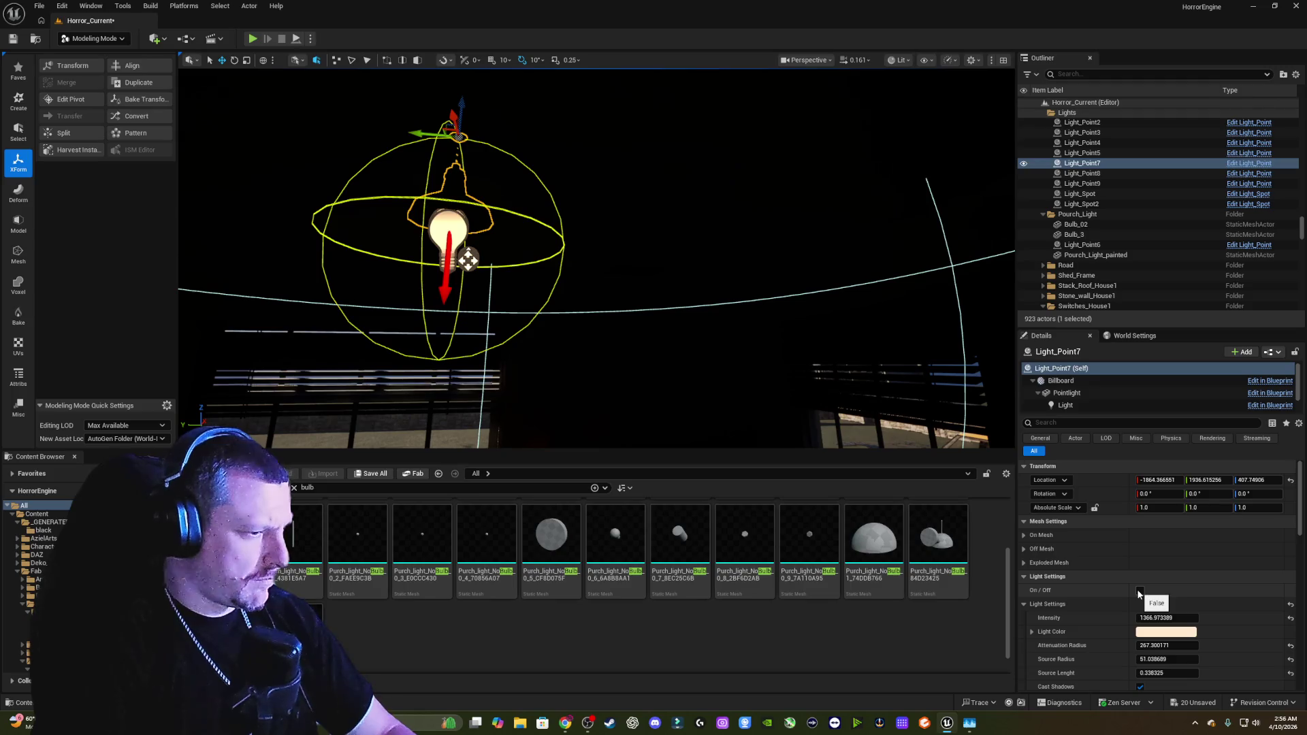
drag(769, 283, 700, 394)
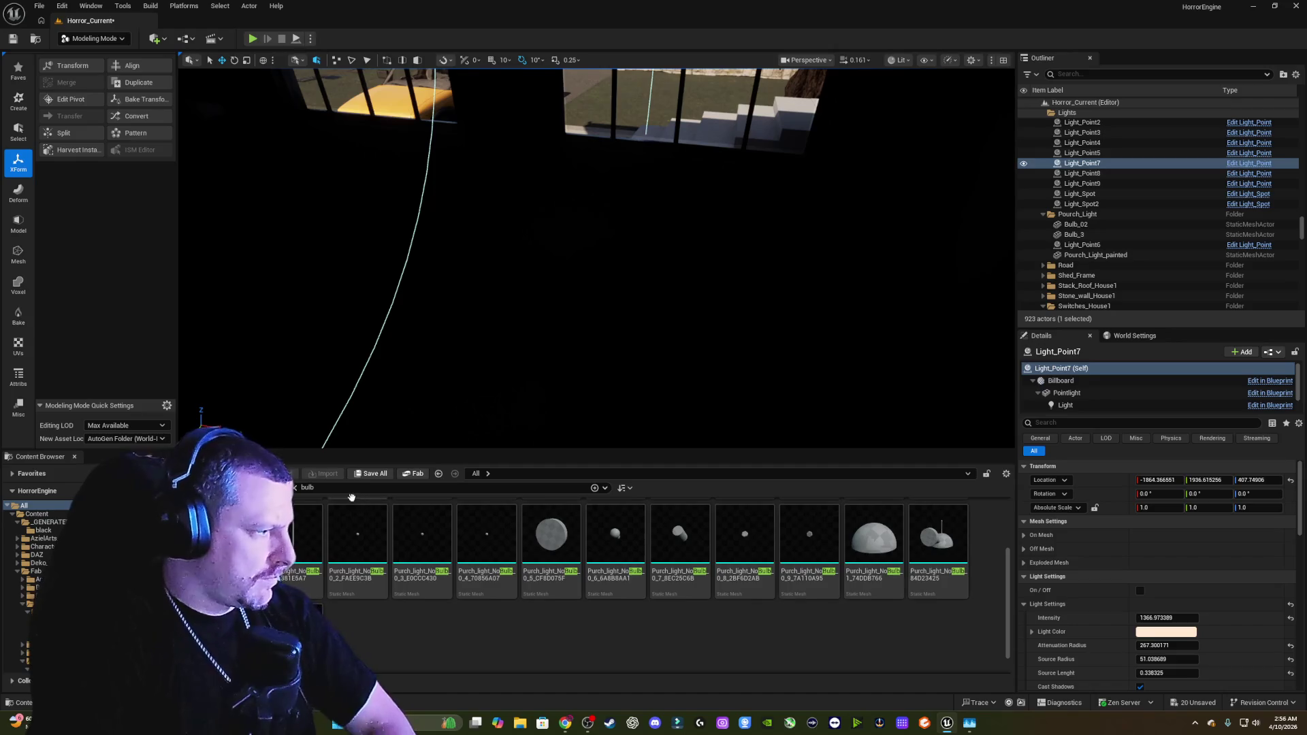
Step: Clear the bulb search text and remove the Static Mesh type filter
double_click(303, 487)
key(BackSpace)
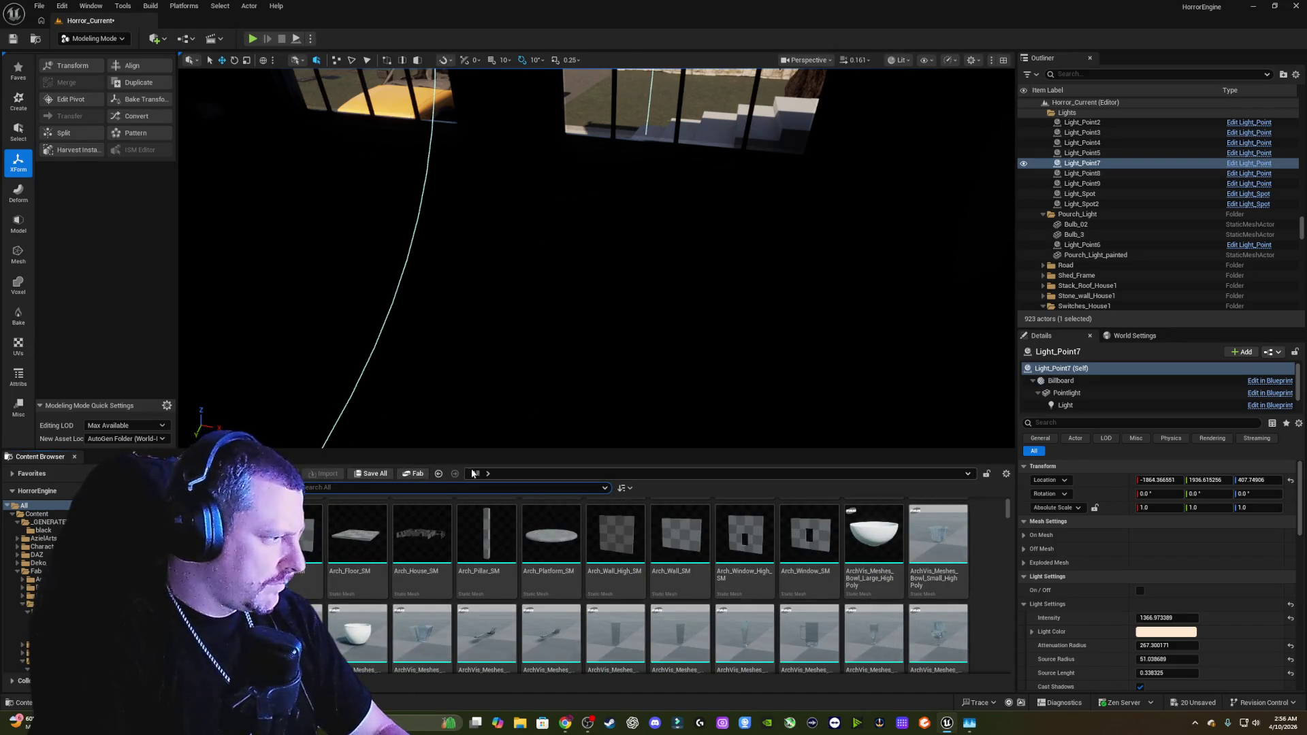
click(279, 487)
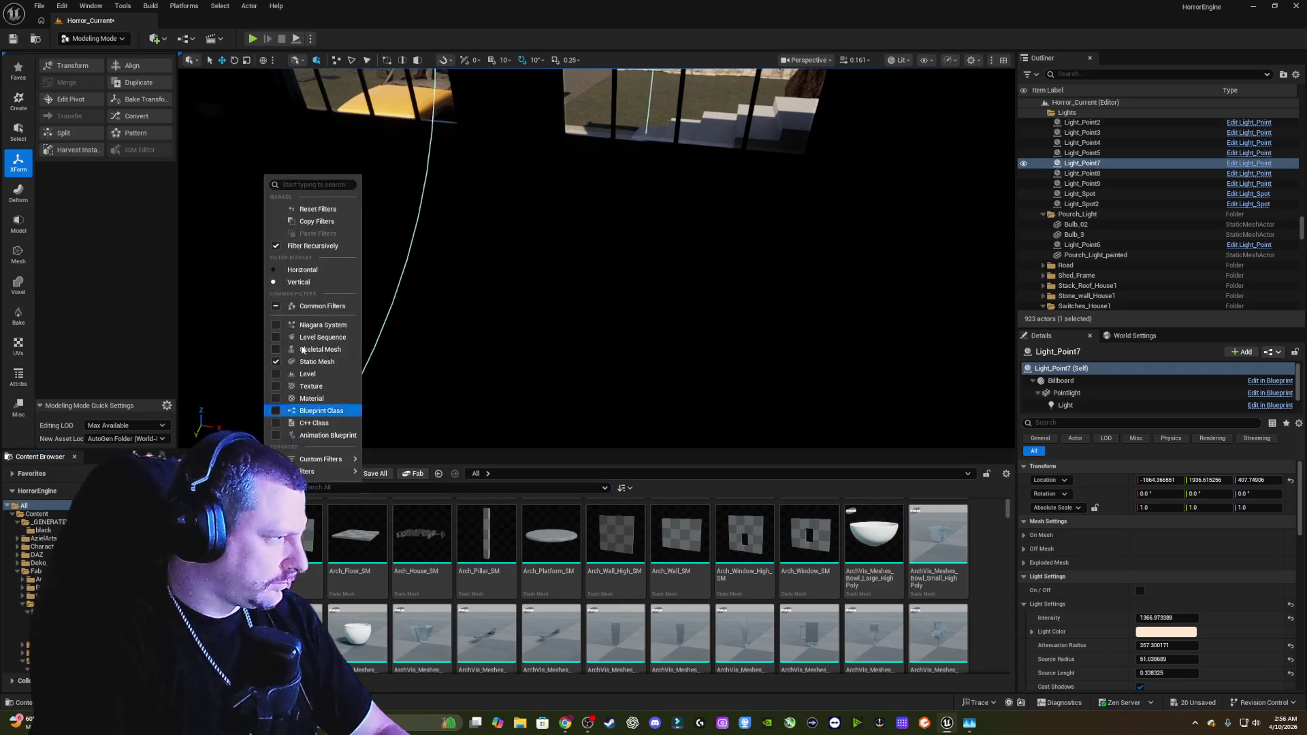
click(299, 349)
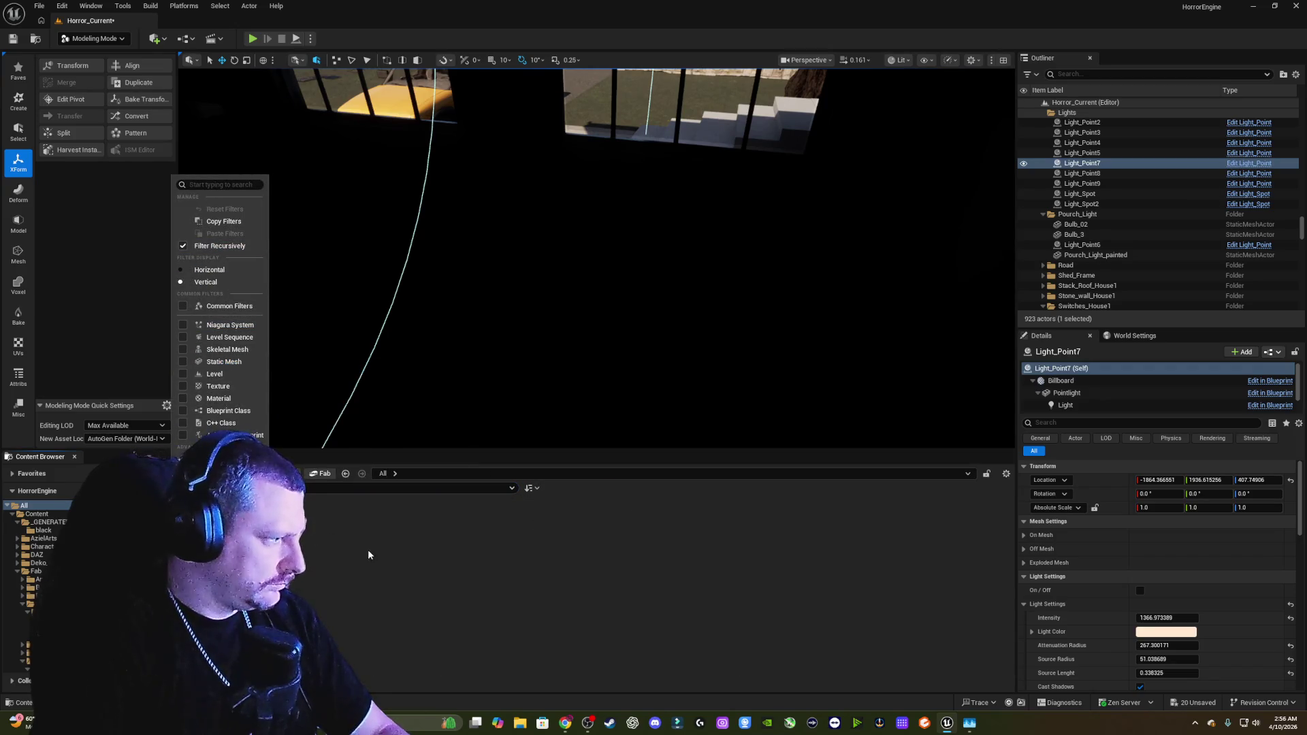
click(506, 501)
Step: Browse to Content > HorrorEngine > Blueprints > Assets > Interactables
click(37, 514)
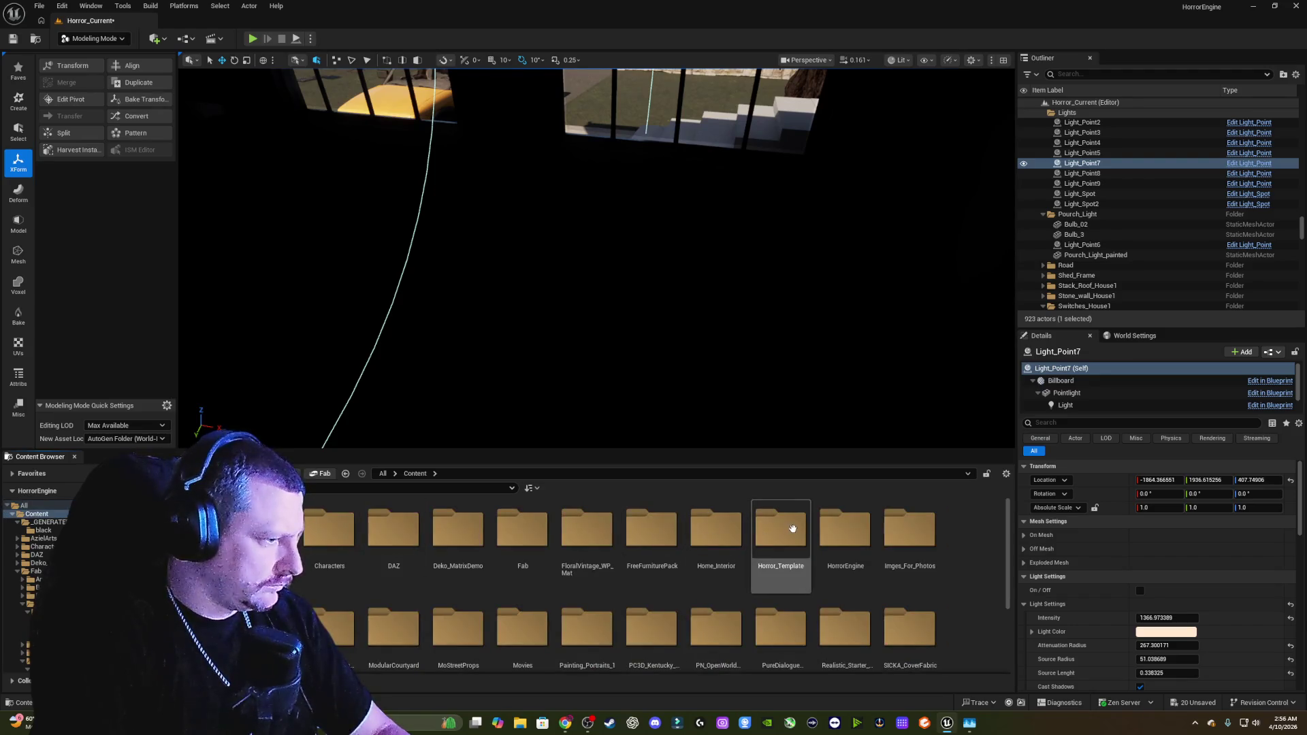
double_click(825, 539)
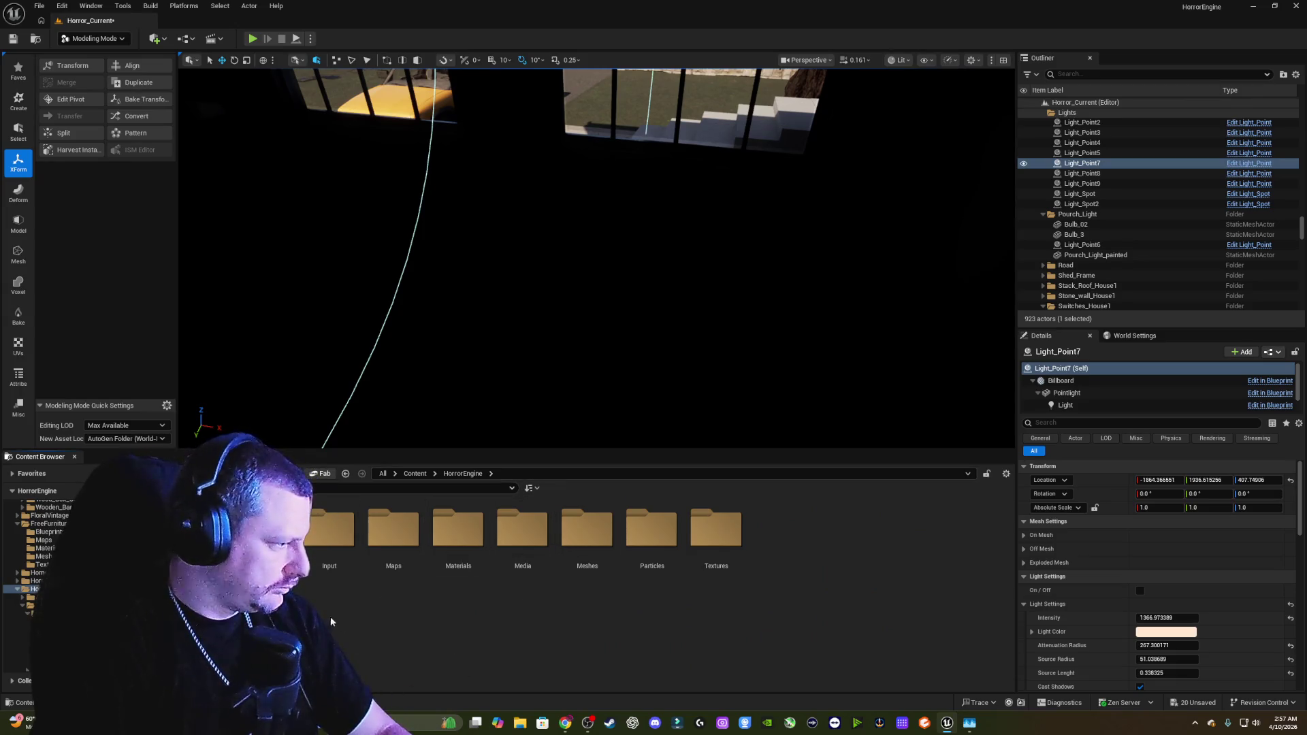
double_click(264, 531)
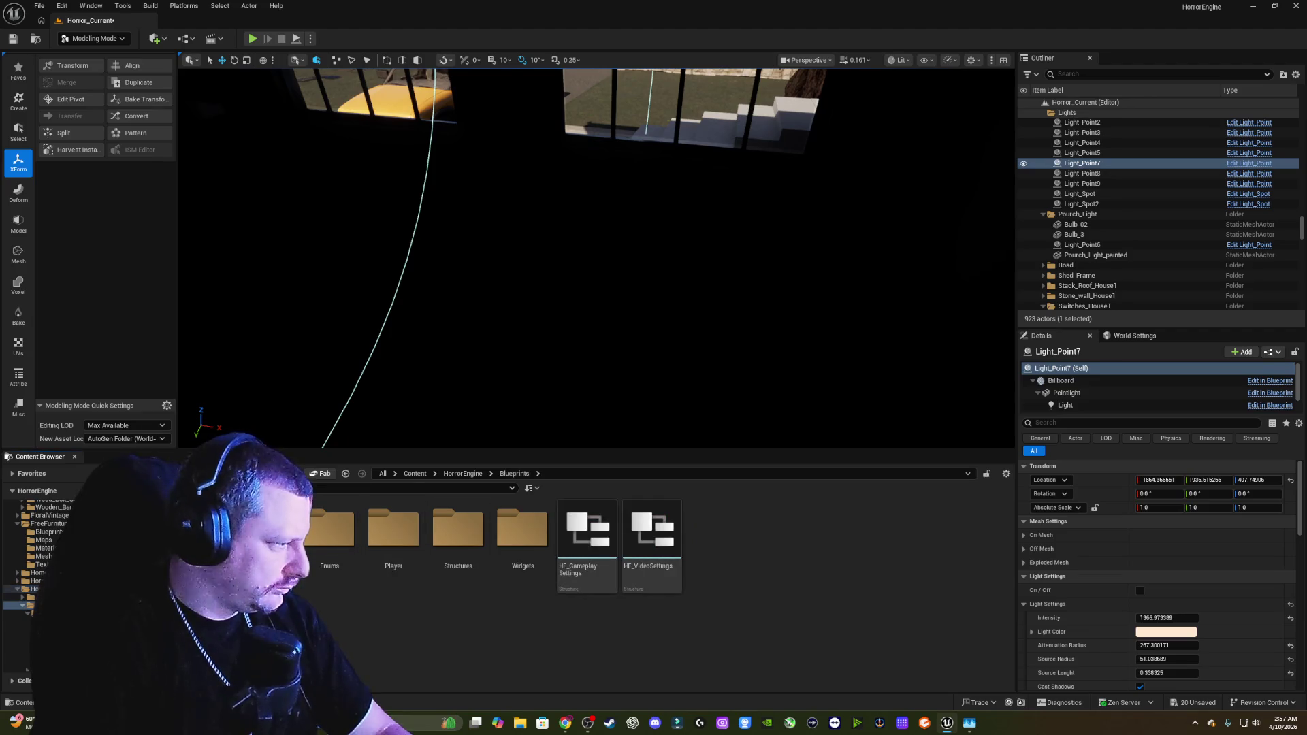
double_click(266, 532)
double_click(266, 531)
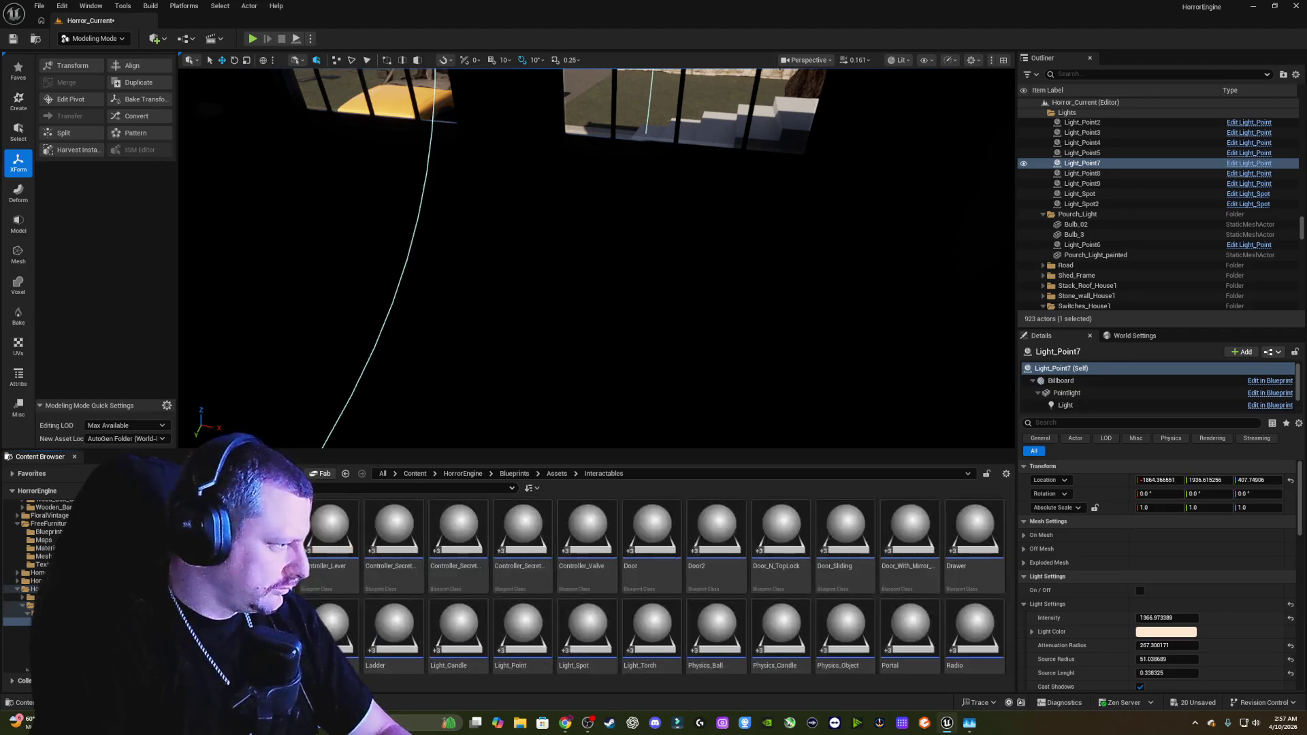
scroll(627, 574, down, 1)
scroll(627, 574, down, 2)
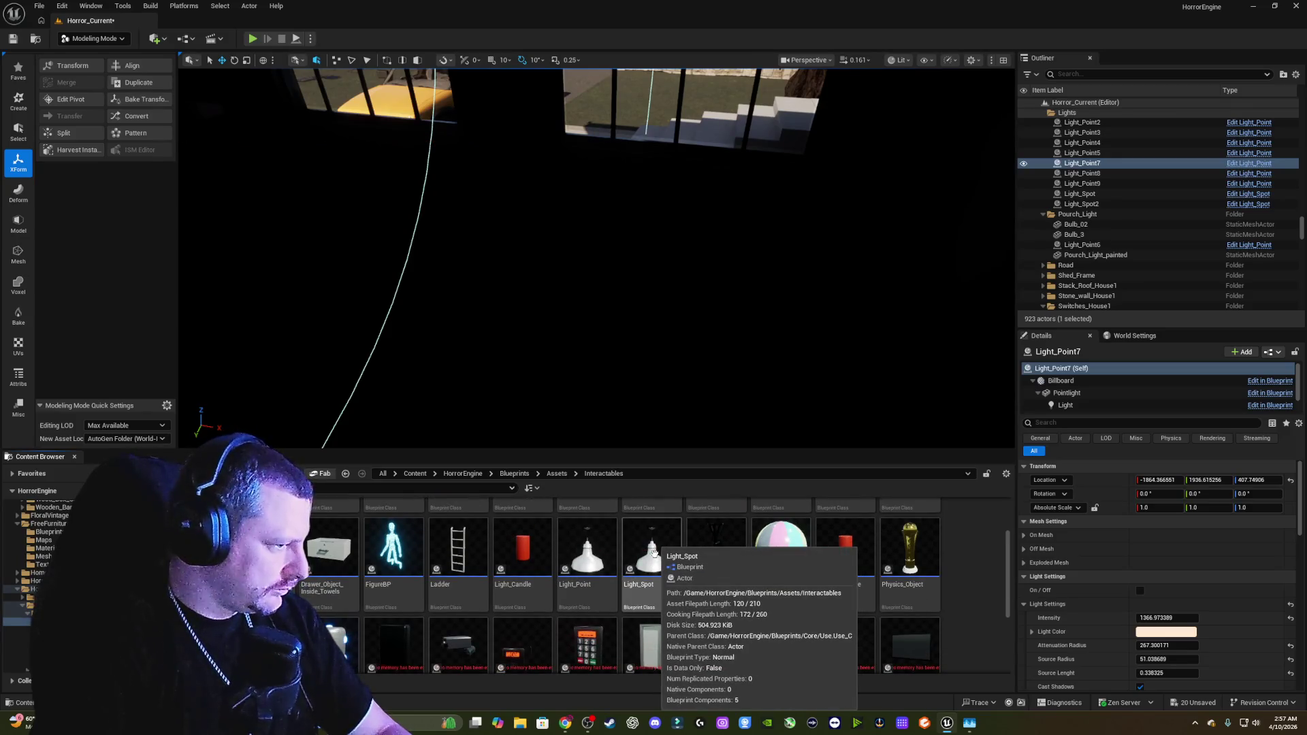
Step: Place a Light_Spot blueprint (Light_Spot4) in the room and switch it on
mouse_move(654, 551)
mouse_down()
mouse_move(586, 341)
mouse_move(584, 358)
mouse_move(565, 116)
mouse_up()
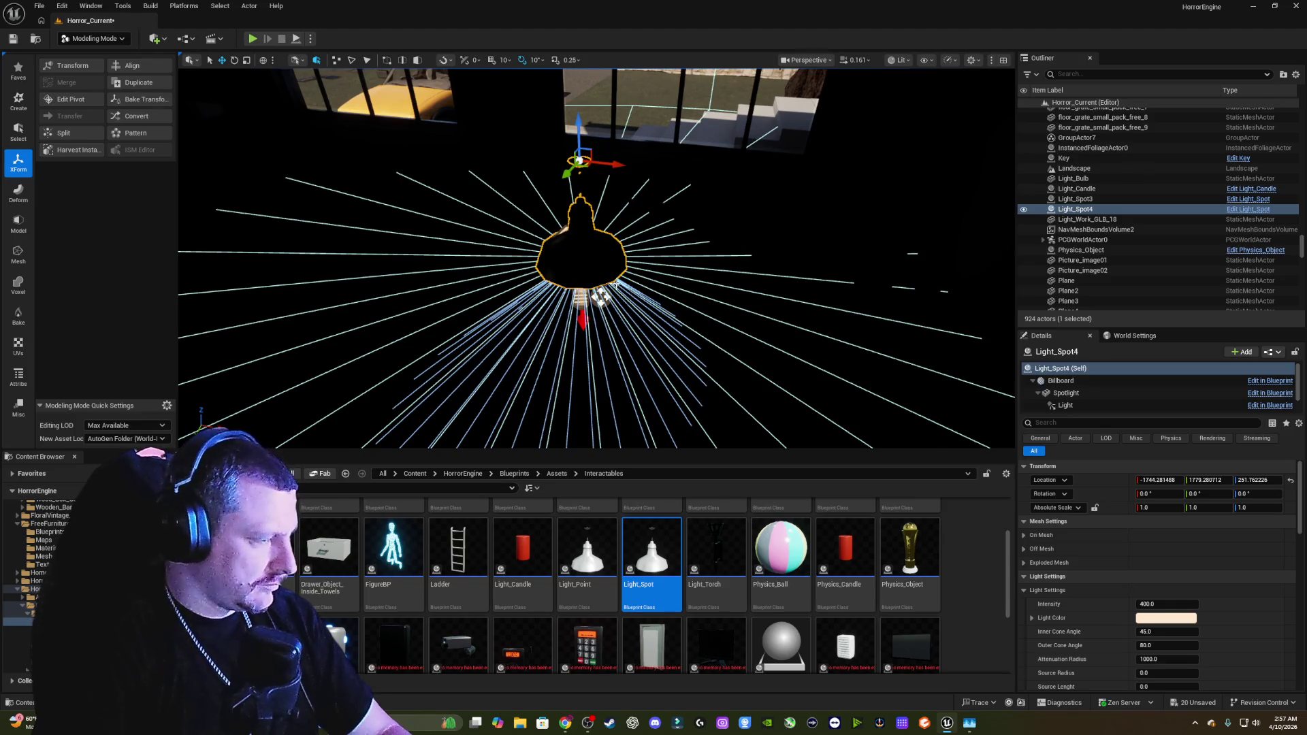
click(1062, 368)
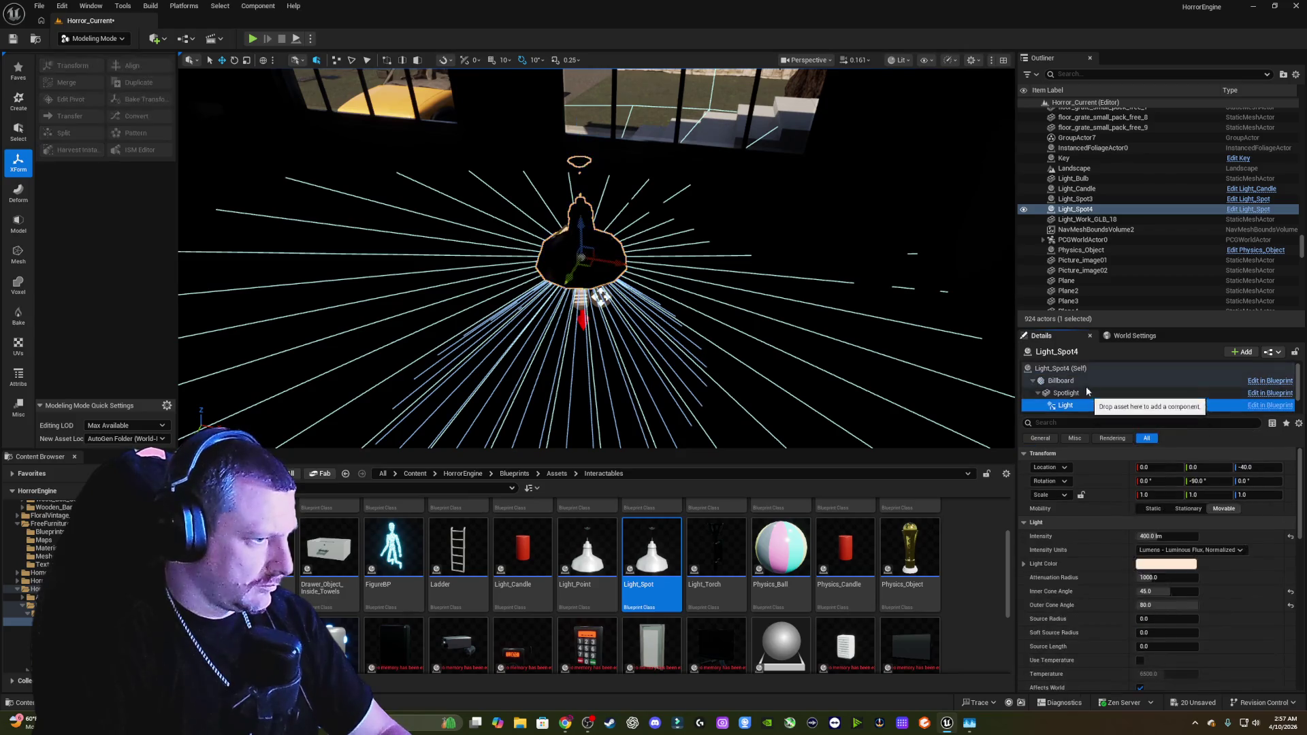
scroll(1137, 533, down, 4)
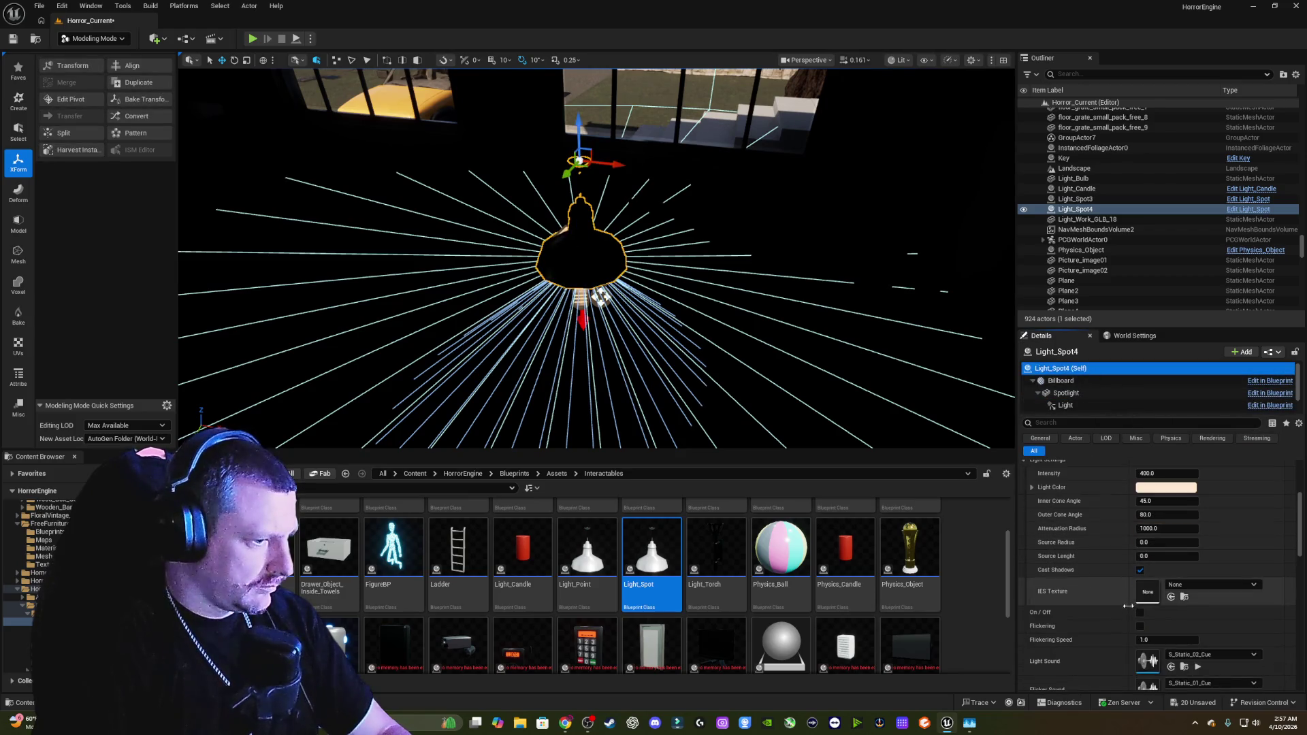
click(1142, 615)
click(1141, 615)
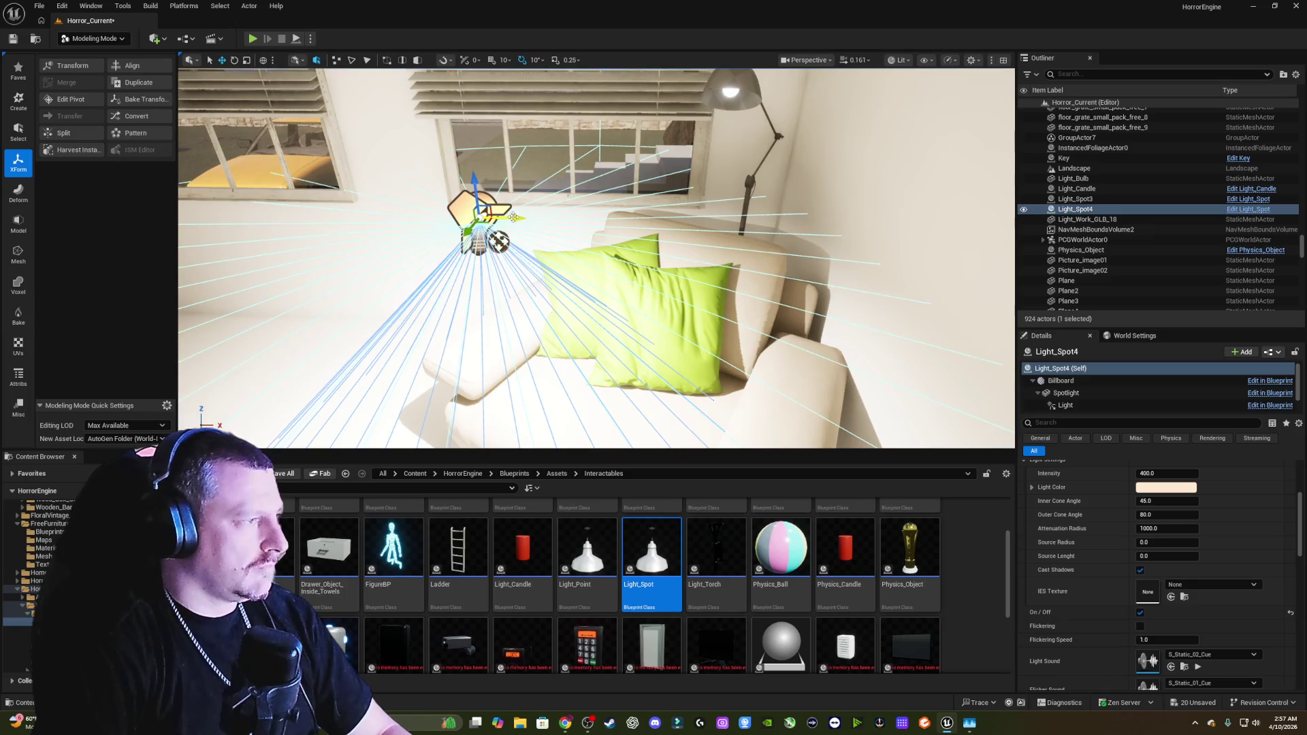
Step: Move Light_Spot4 into the floor lamp's bulb
mouse_move(597, 258)
mouse_down()
mouse_move(654, 258)
mouse_move(594, 222)
mouse_up()
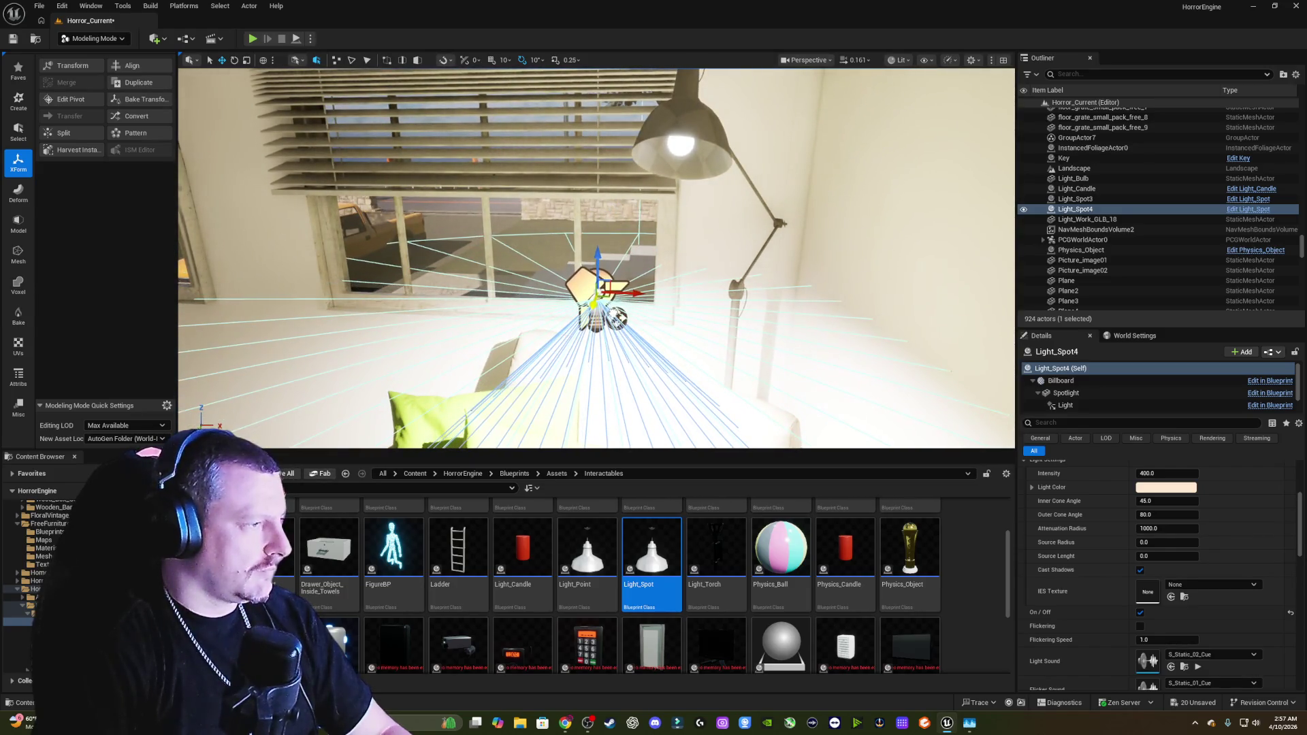
mouse_move(593, 221)
mouse_down()
mouse_move(491, 227)
mouse_move(702, 302)
mouse_move(538, 272)
mouse_move(467, 202)
mouse_move(470, 136)
mouse_move(480, 205)
mouse_up()
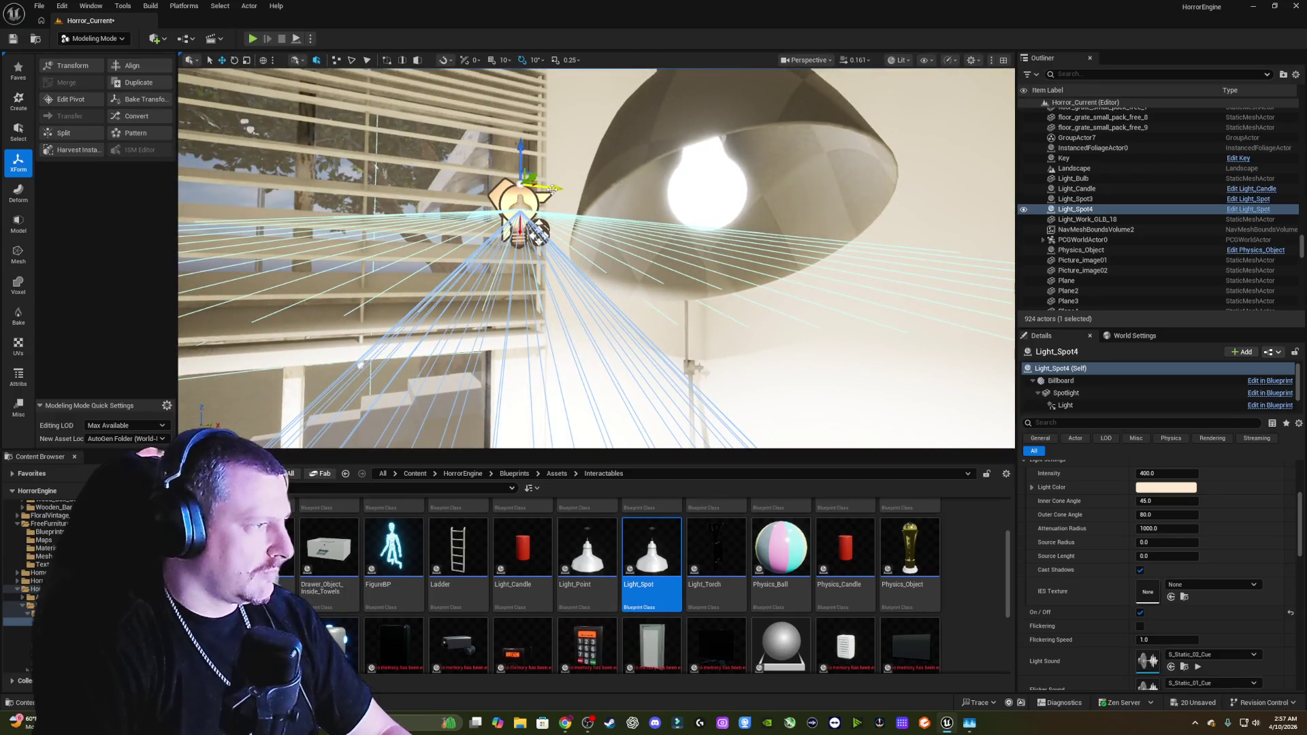
mouse_move(584, 193)
mouse_down()
mouse_move(734, 201)
mouse_move(708, 162)
mouse_move(706, 125)
mouse_move(661, 133)
mouse_move(718, 149)
mouse_up()
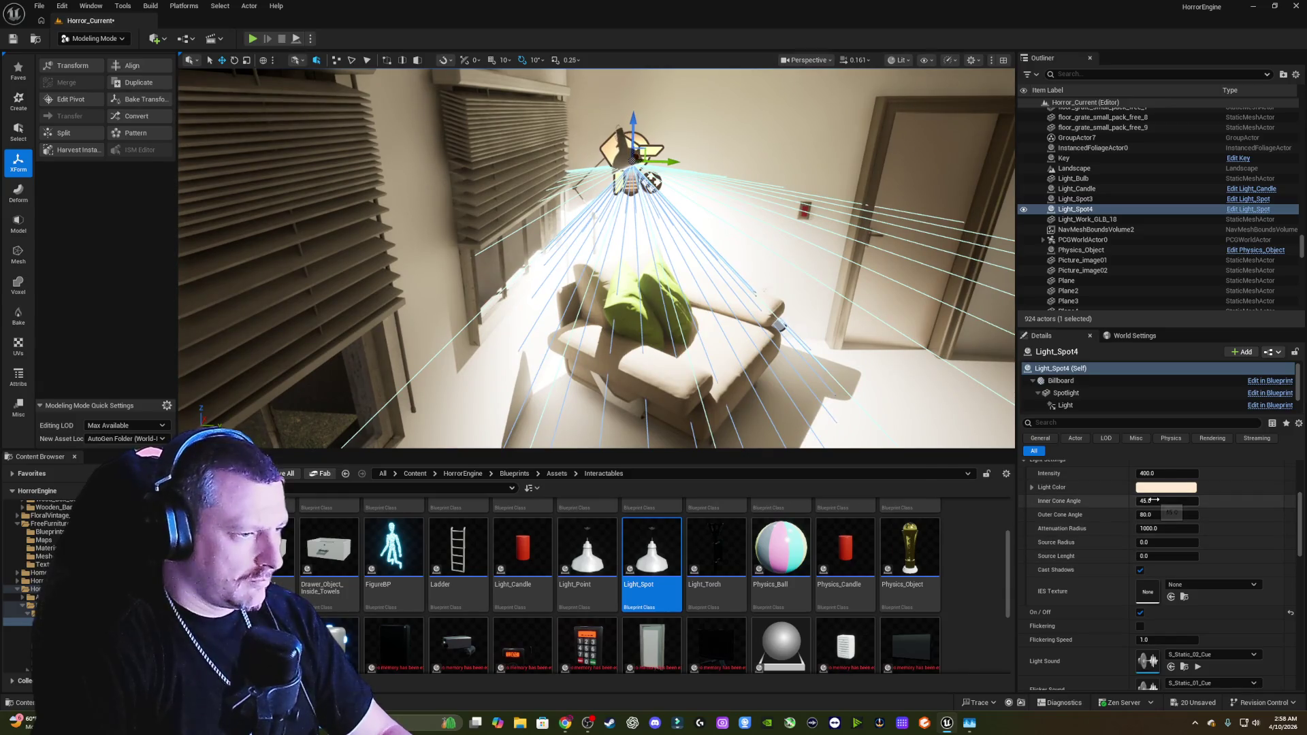
Step: Narrow the spotlight's inner cone angle and inspect the light under the lamp
mouse_move(1167, 501)
mouse_down()
mouse_move(1163, 520)
mouse_move(1107, 514)
mouse_up()
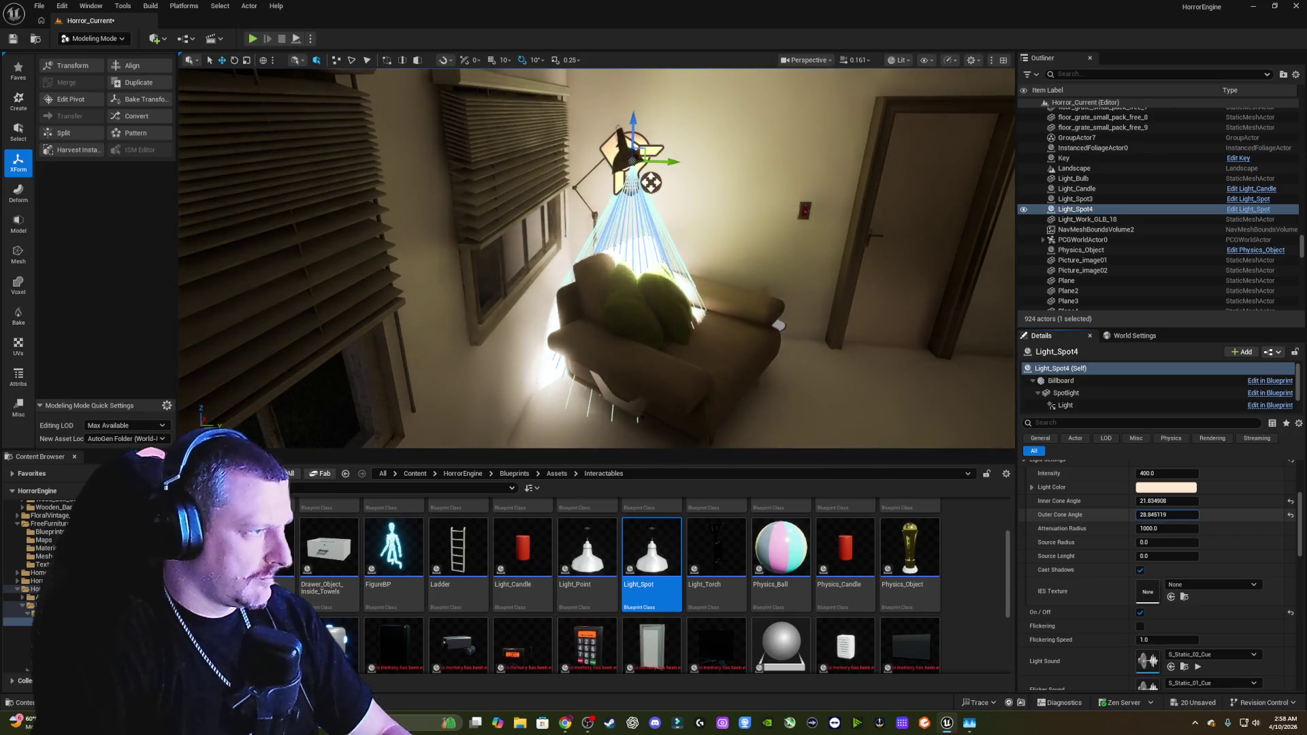
drag(597, 259, 597, 218)
key(a)
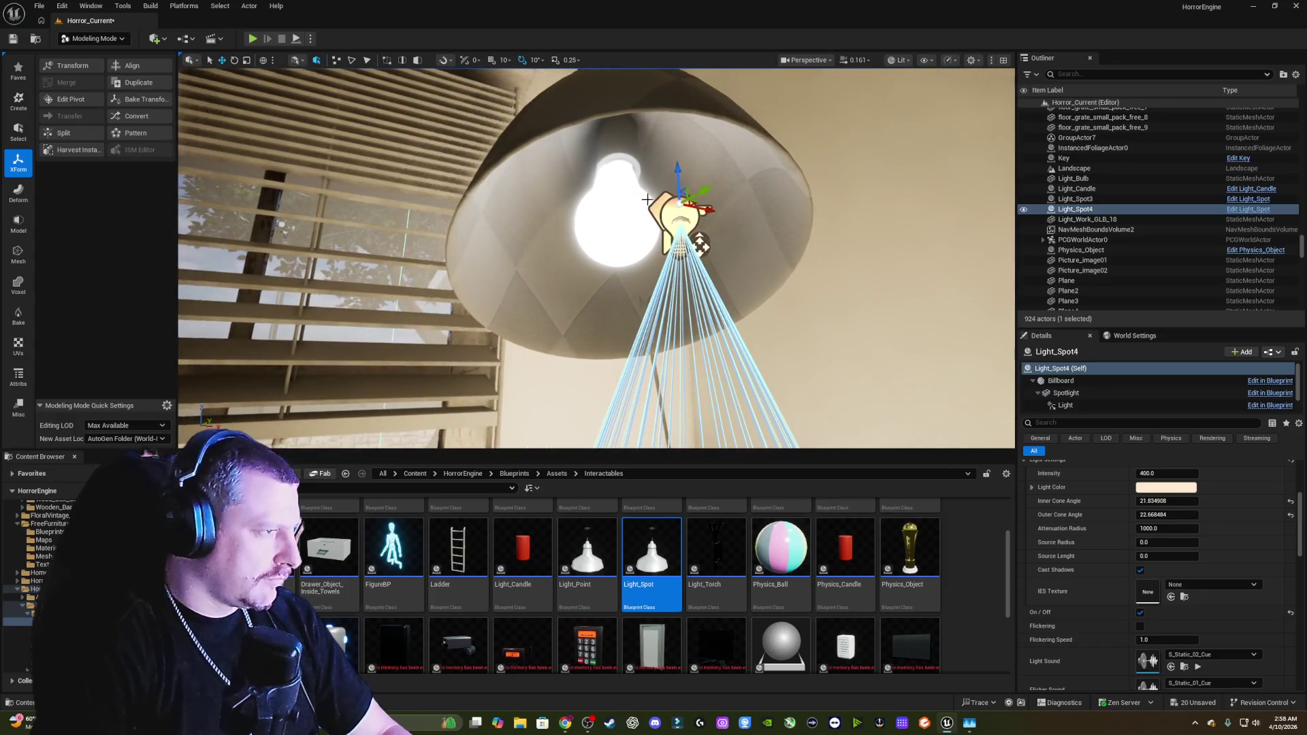
key(d)
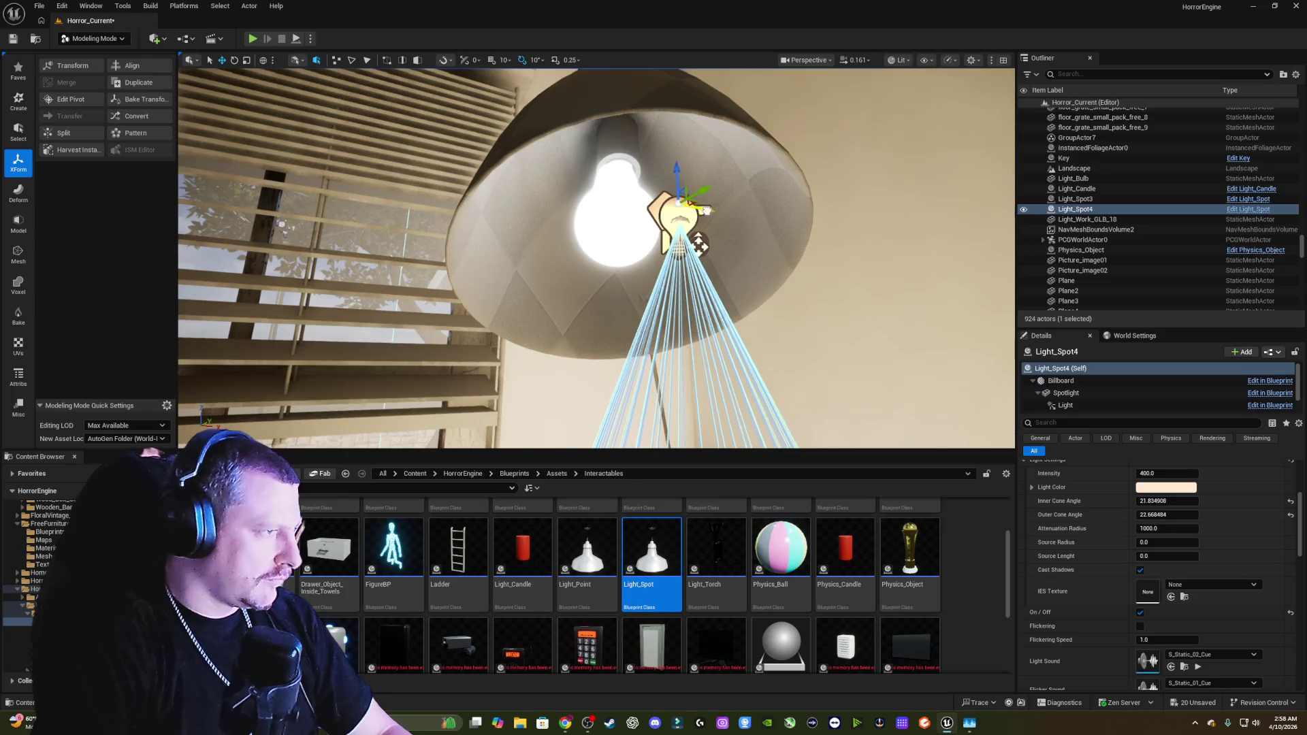
key(d)
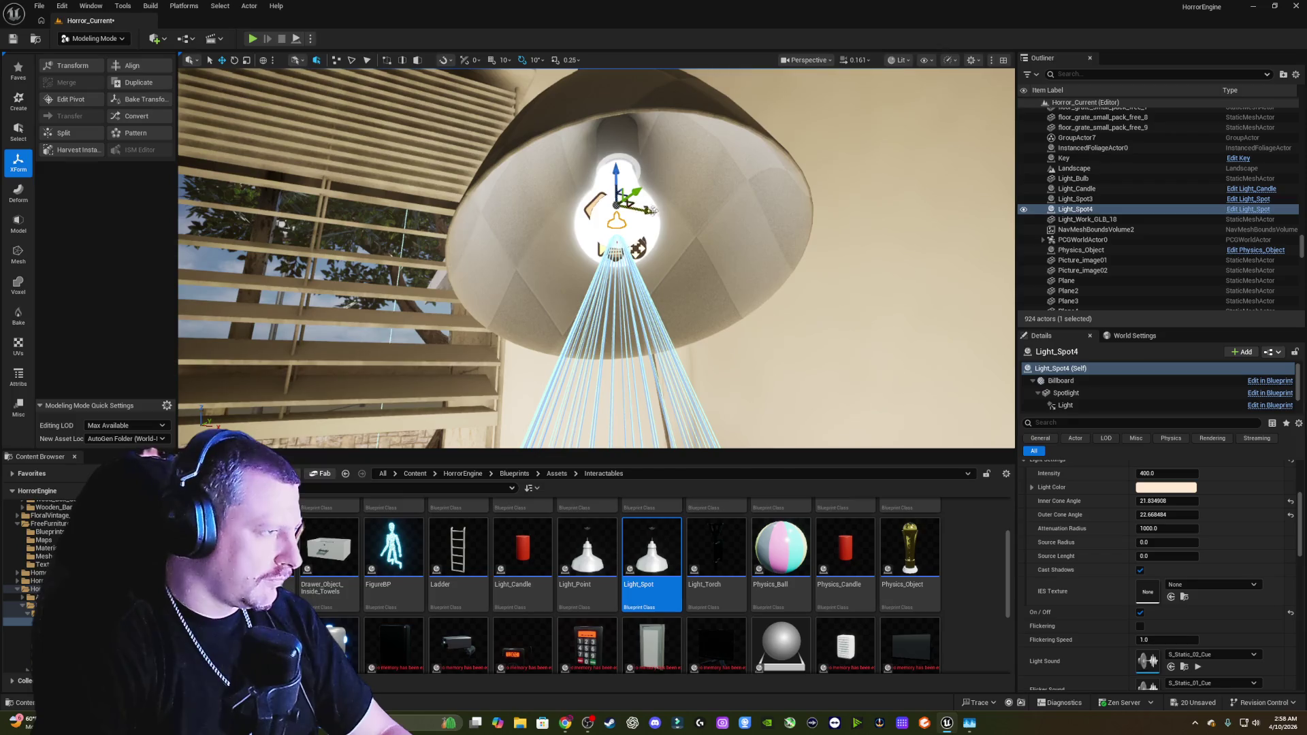
key(a)
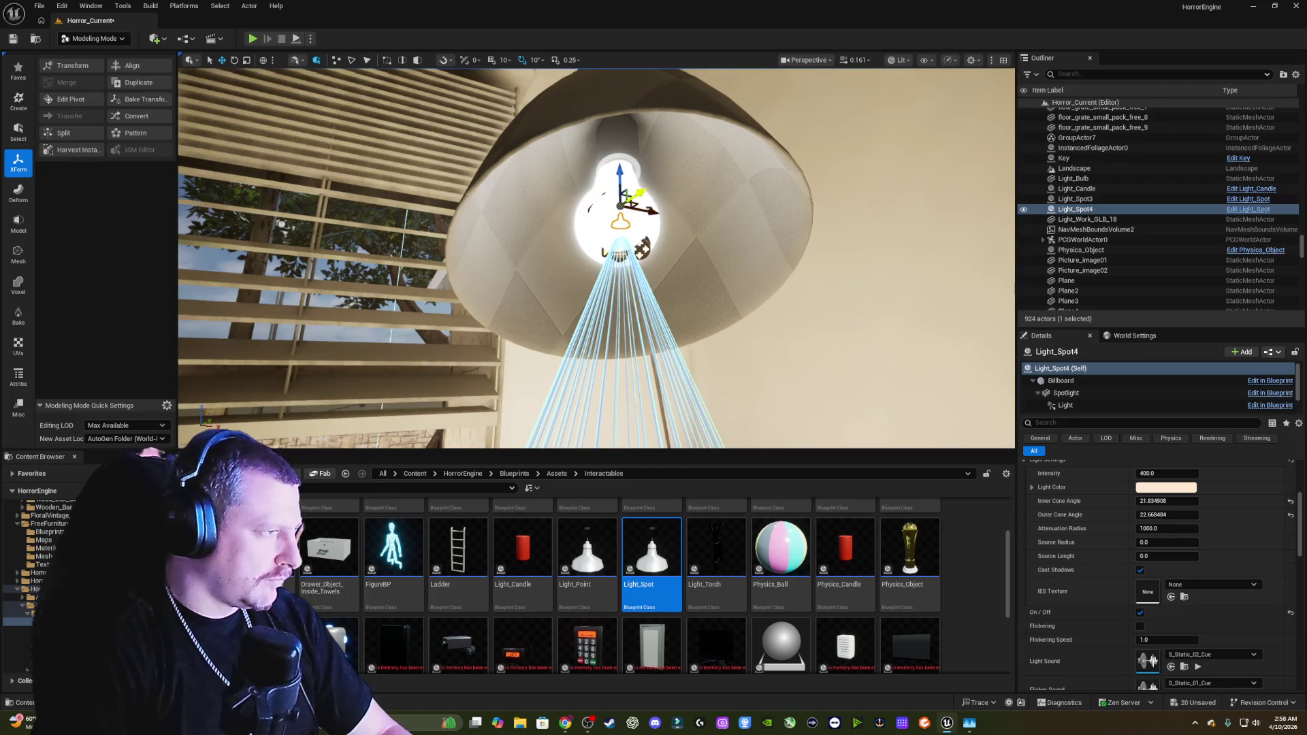
key(s)
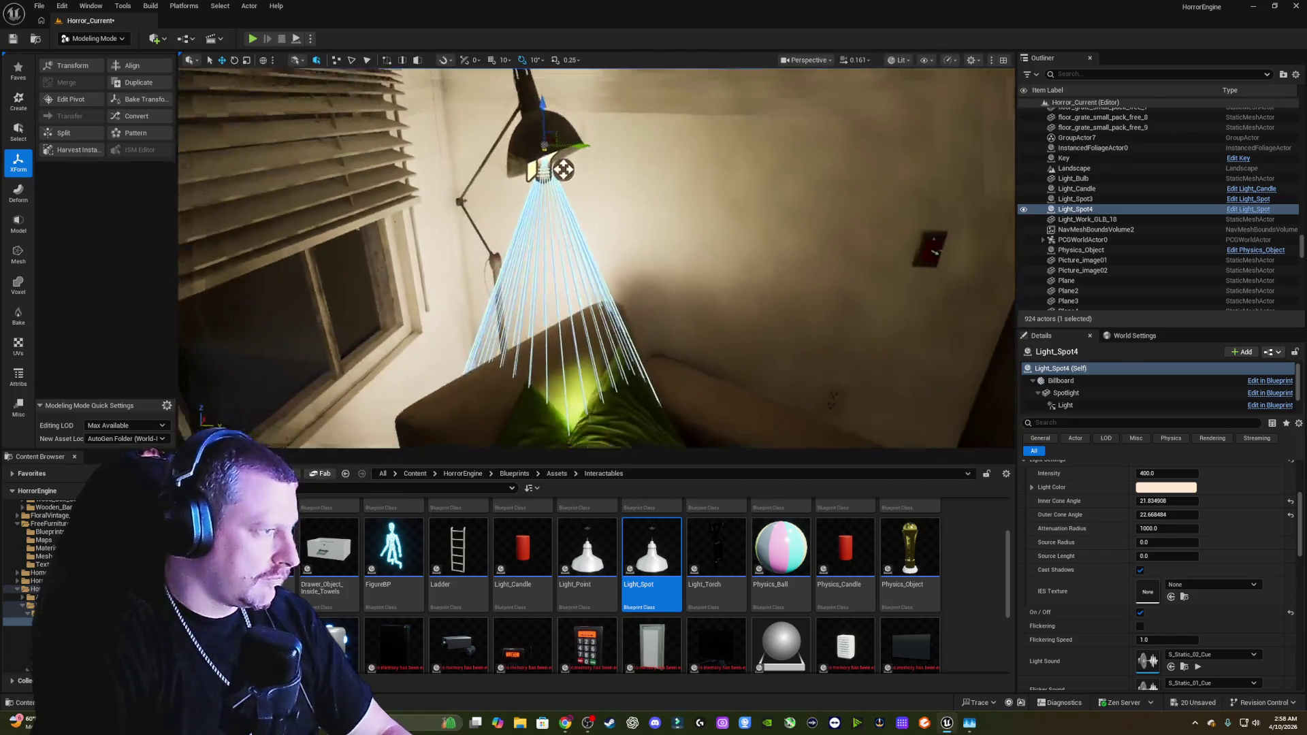
Step: Rotate the spotlight down 20 degrees and turn it 30 degrees toward the couch
key(s)
key(e)
drag(545, 111, 568, 128)
key(w)
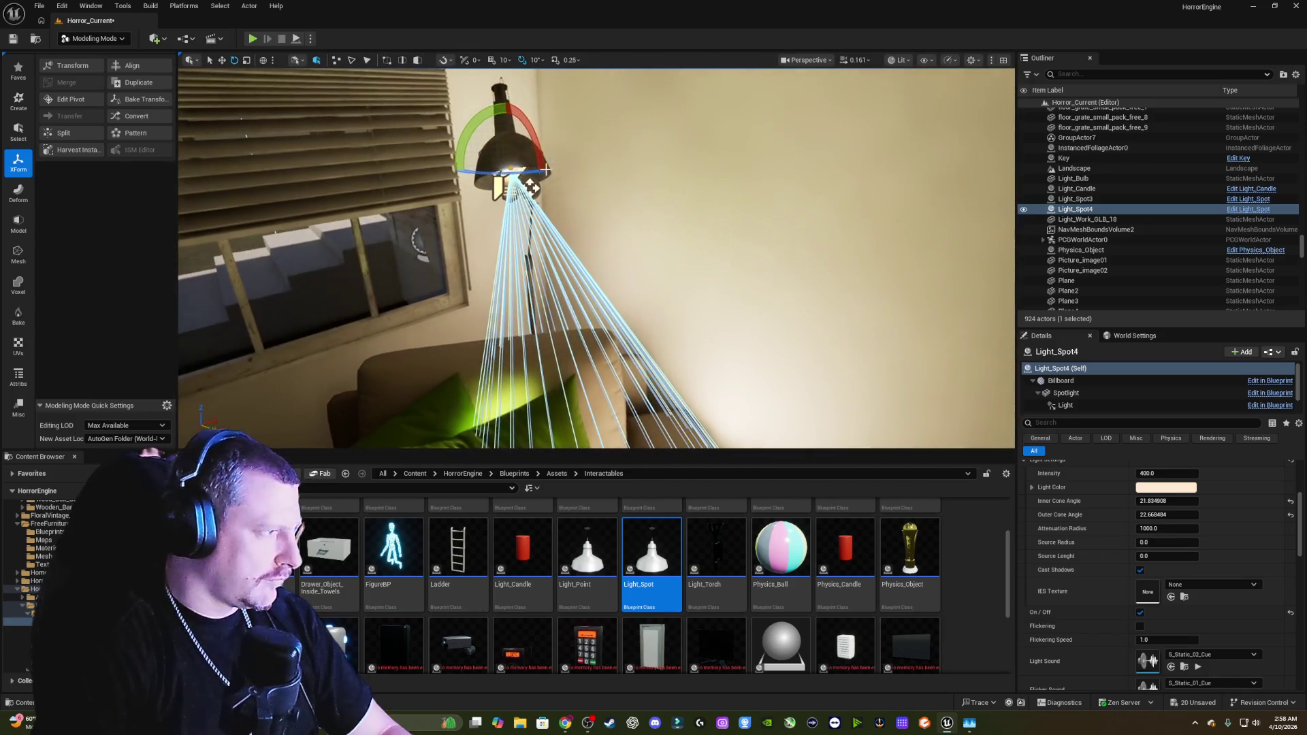
drag(538, 170, 569, 164)
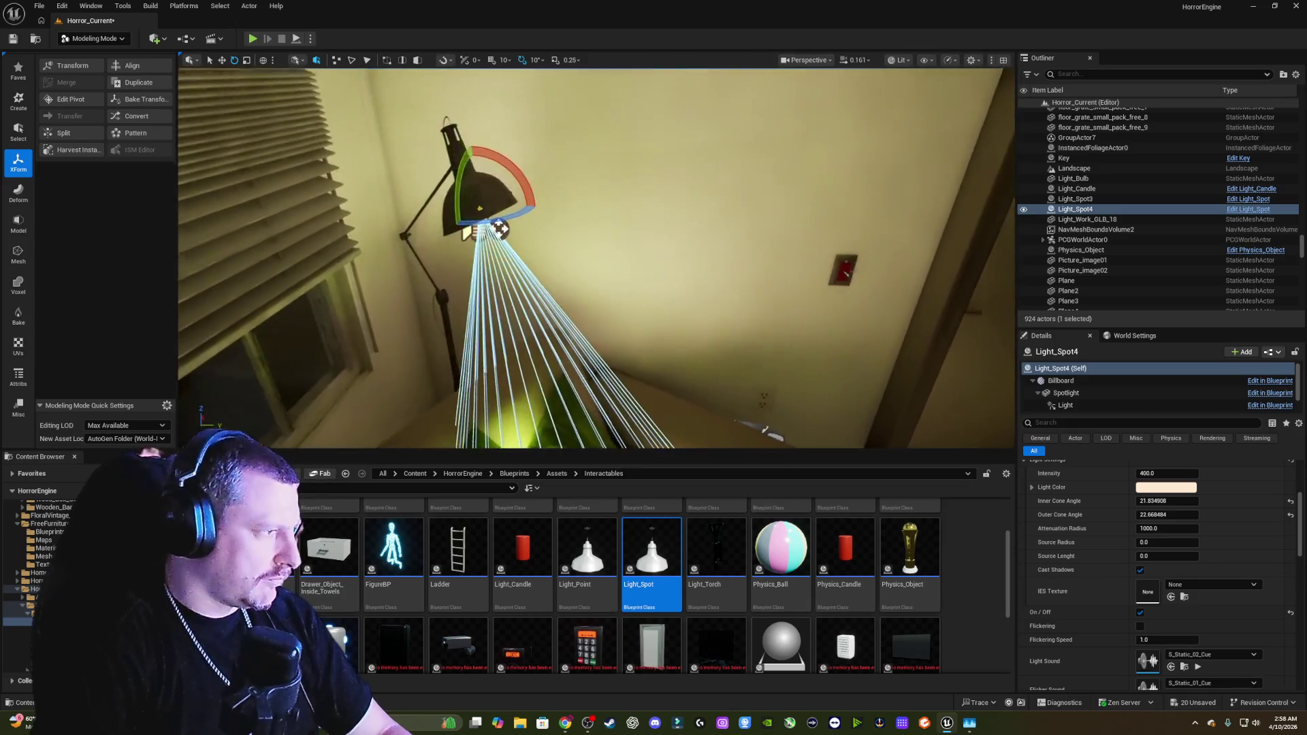
key(w)
drag(596, 258, 596, 255)
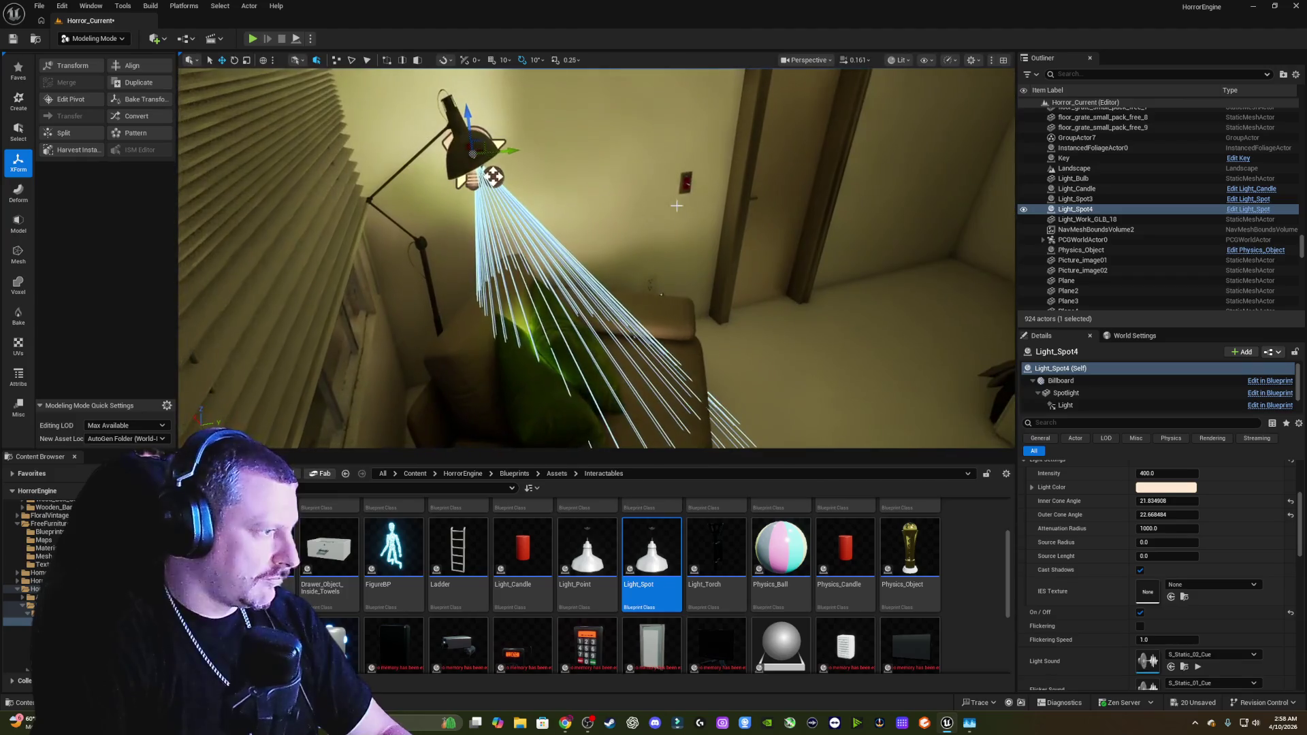
click(1145, 501)
Step: Widen the inner cone to about 33.6° and raise intensity from 400 to about 1442
mouse_move(1145, 501)
mouse_down()
mouse_move(1173, 501)
mouse_move(1158, 501)
mouse_move(1163, 528)
mouse_move(1128, 528)
mouse_move(1188, 514)
mouse_move(1152, 529)
mouse_move(1136, 501)
mouse_up()
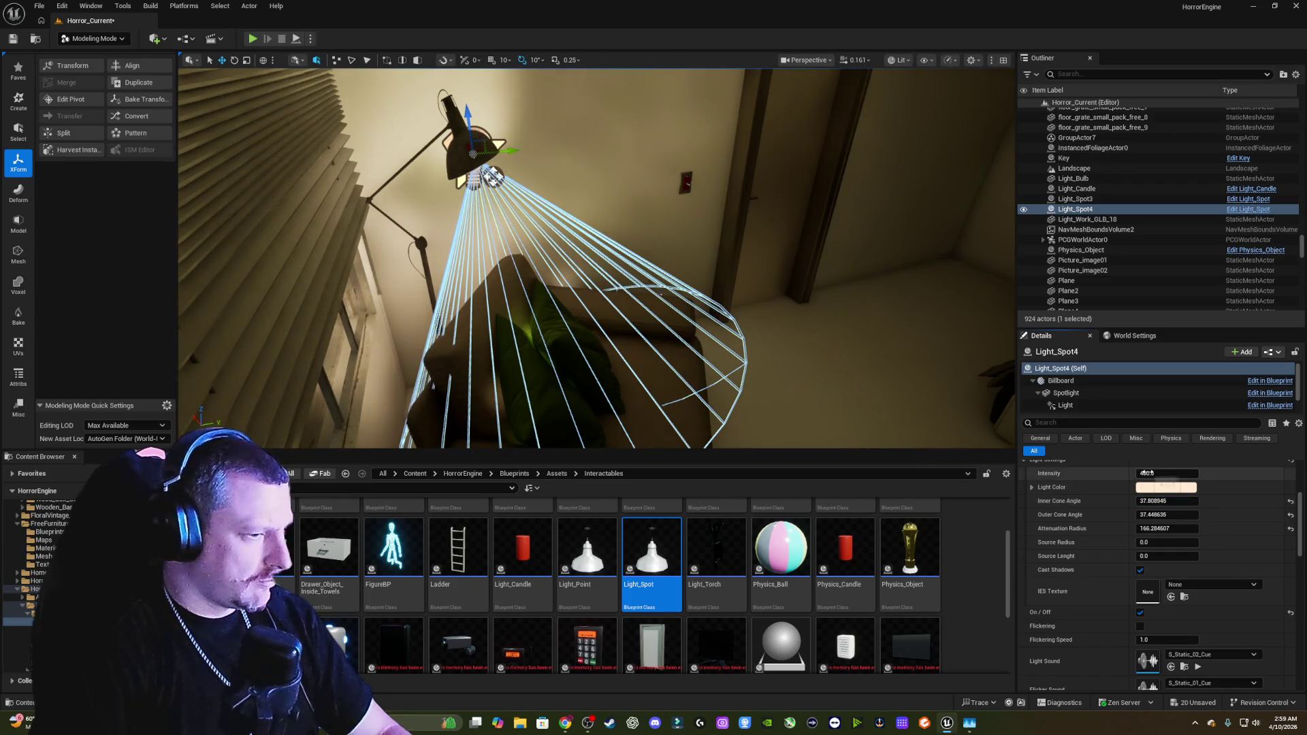
drag(1166, 473, 1191, 473)
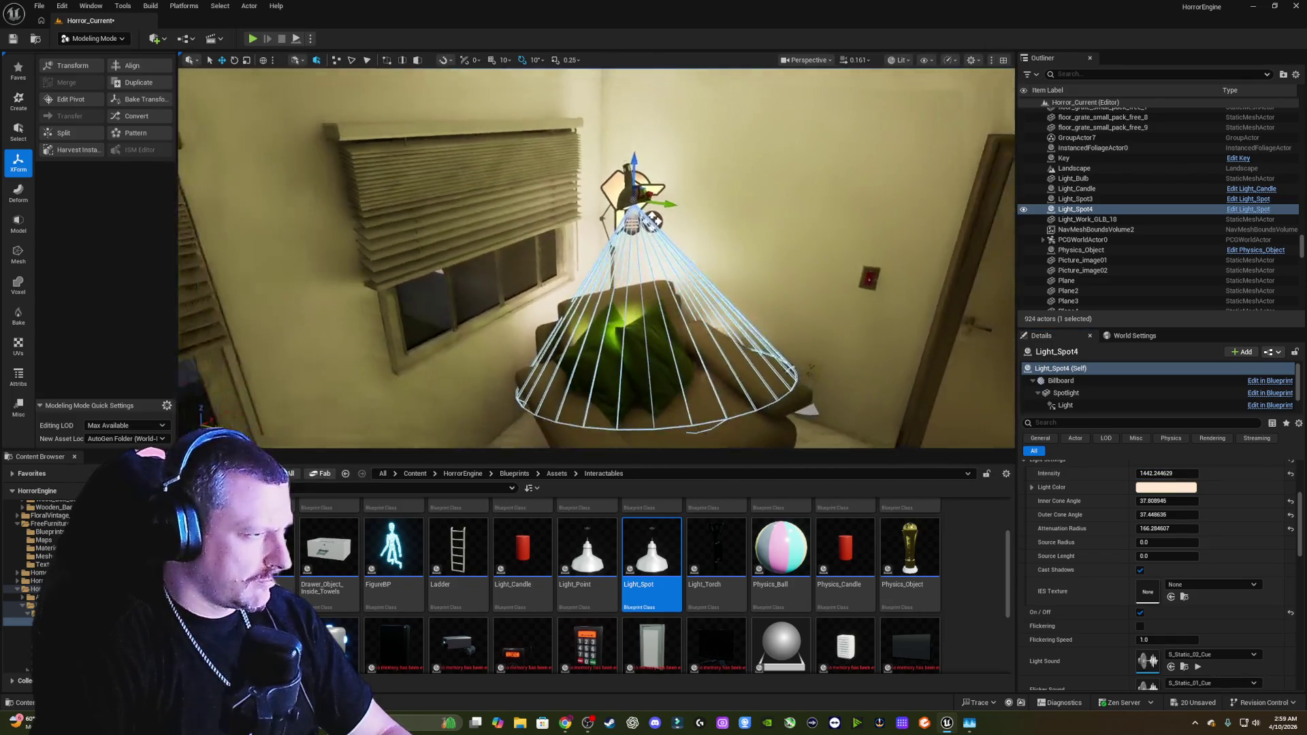
scroll(1077, 504, up, 1)
scroll(1076, 503, up, 1)
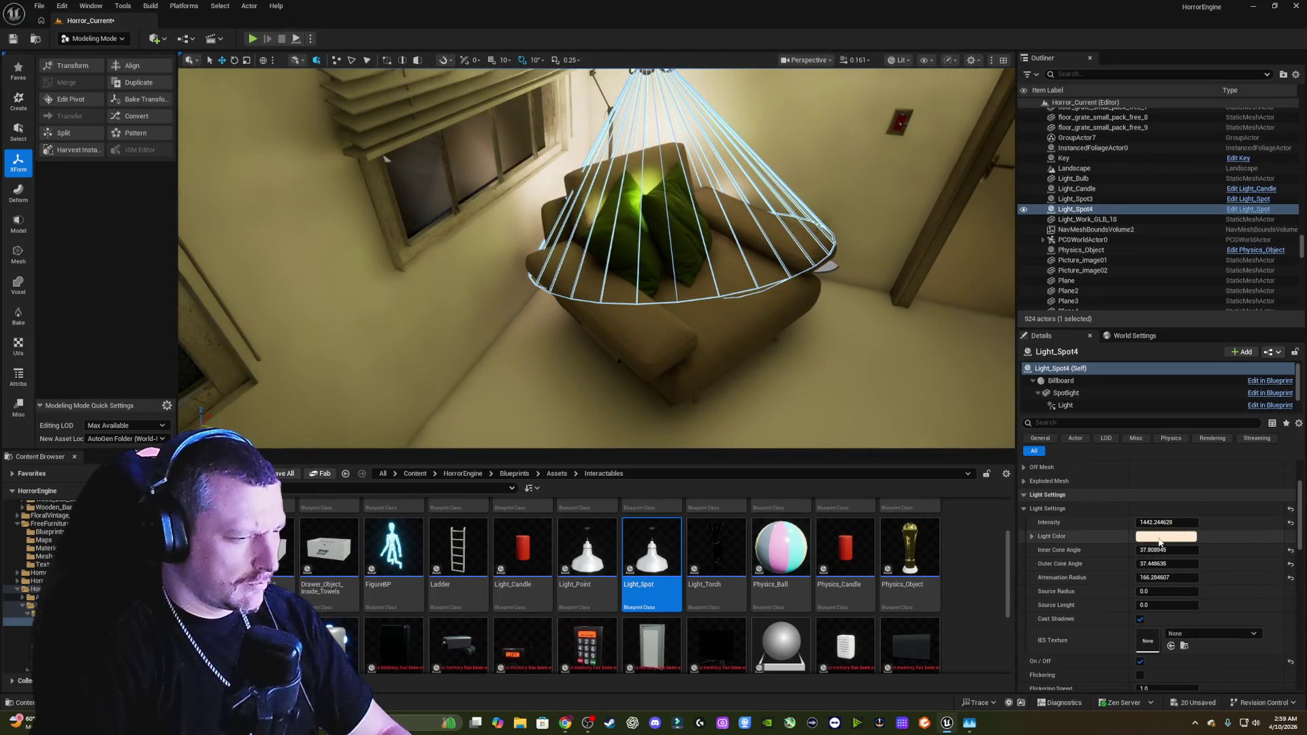
Step: Tilt the spotlight about 20 degrees and darken its colour to dim brown (about 0.099, 0.081, 0.062)
click(1151, 536)
mouse_move(1079, 454)
mouse_down()
mouse_move(1079, 542)
mouse_move(1083, 513)
mouse_up()
mouse_move(781, 279)
mouse_down()
mouse_move(689, 201)
mouse_move(714, 182)
mouse_move(742, 236)
mouse_move(679, 243)
mouse_move(664, 299)
mouse_move(664, 435)
mouse_move(637, 436)
mouse_up()
key(e)
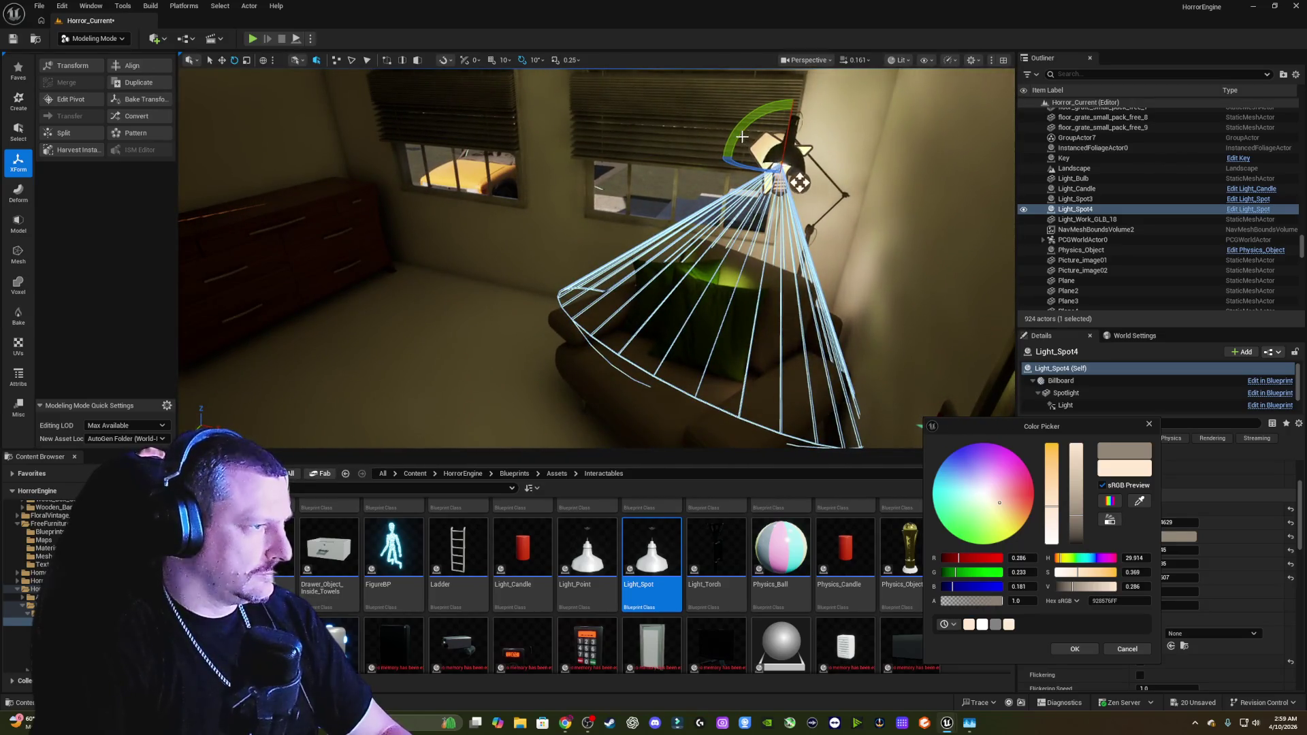
drag(744, 136, 715, 174)
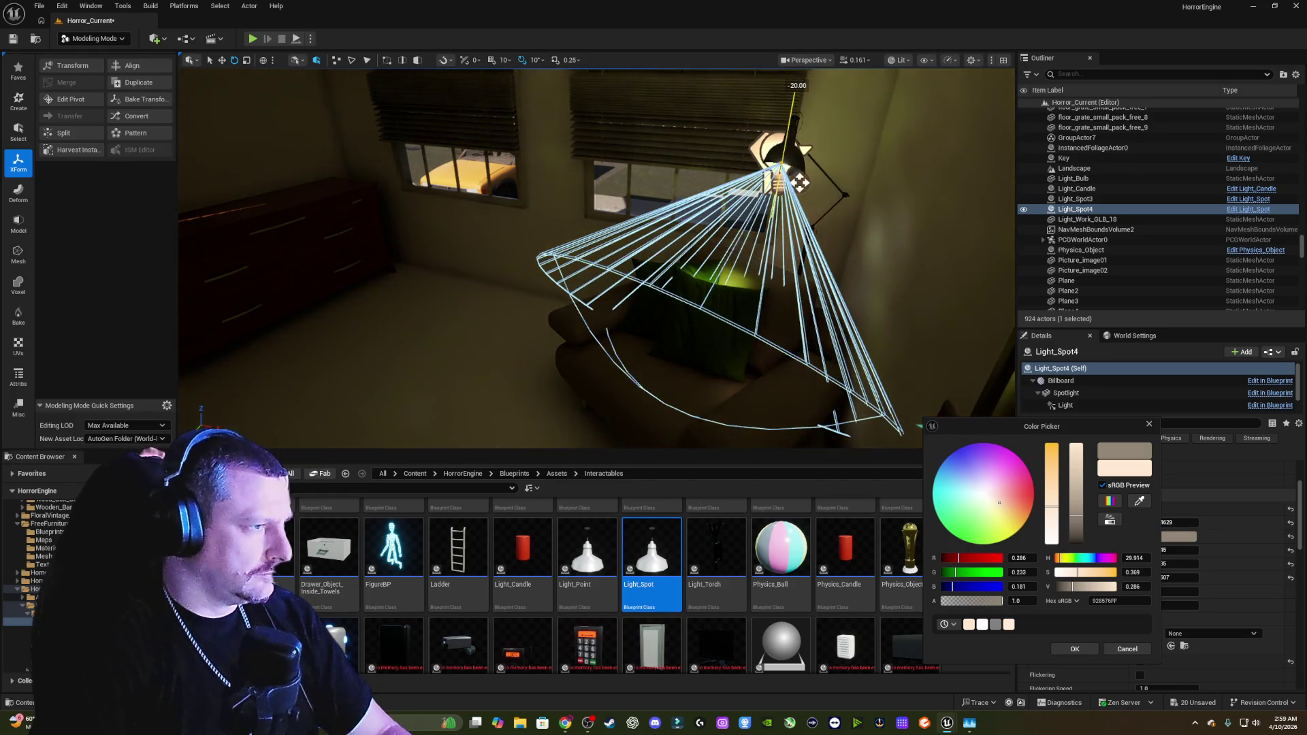
key(w)
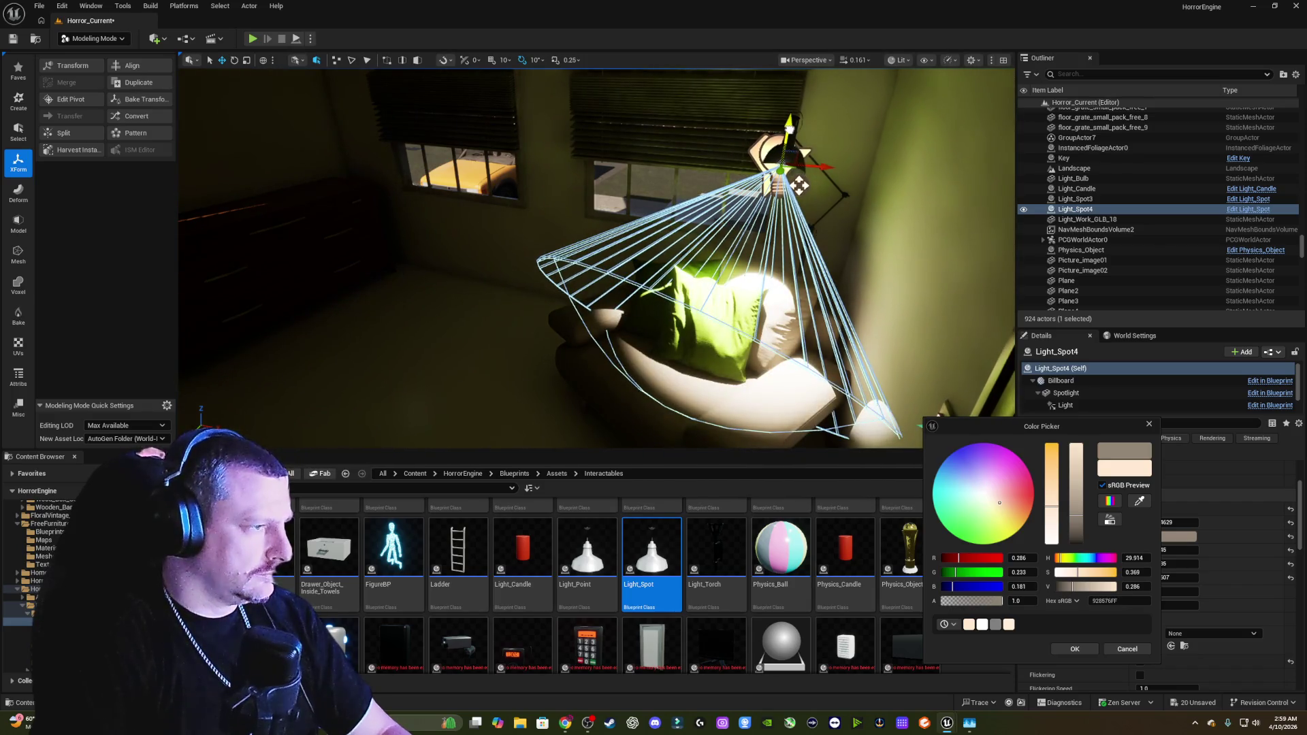
drag(1077, 520, 1078, 534)
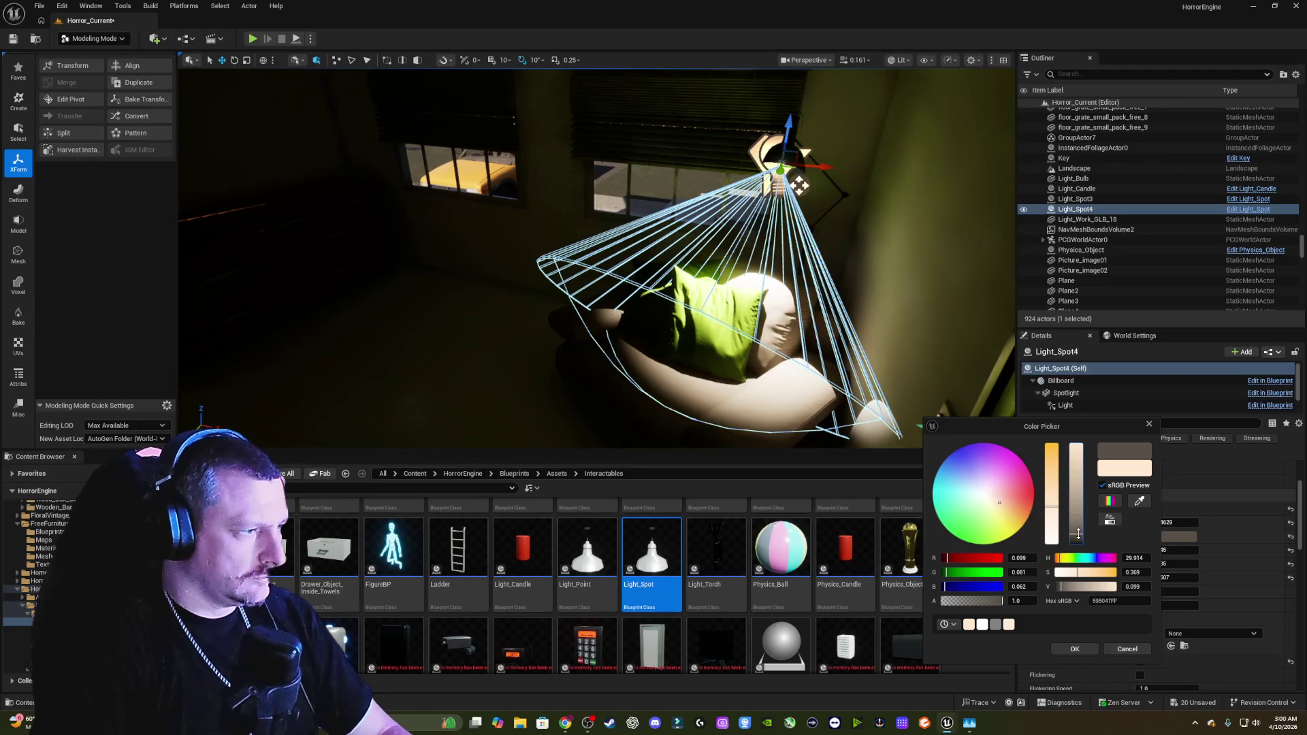
click(1149, 423)
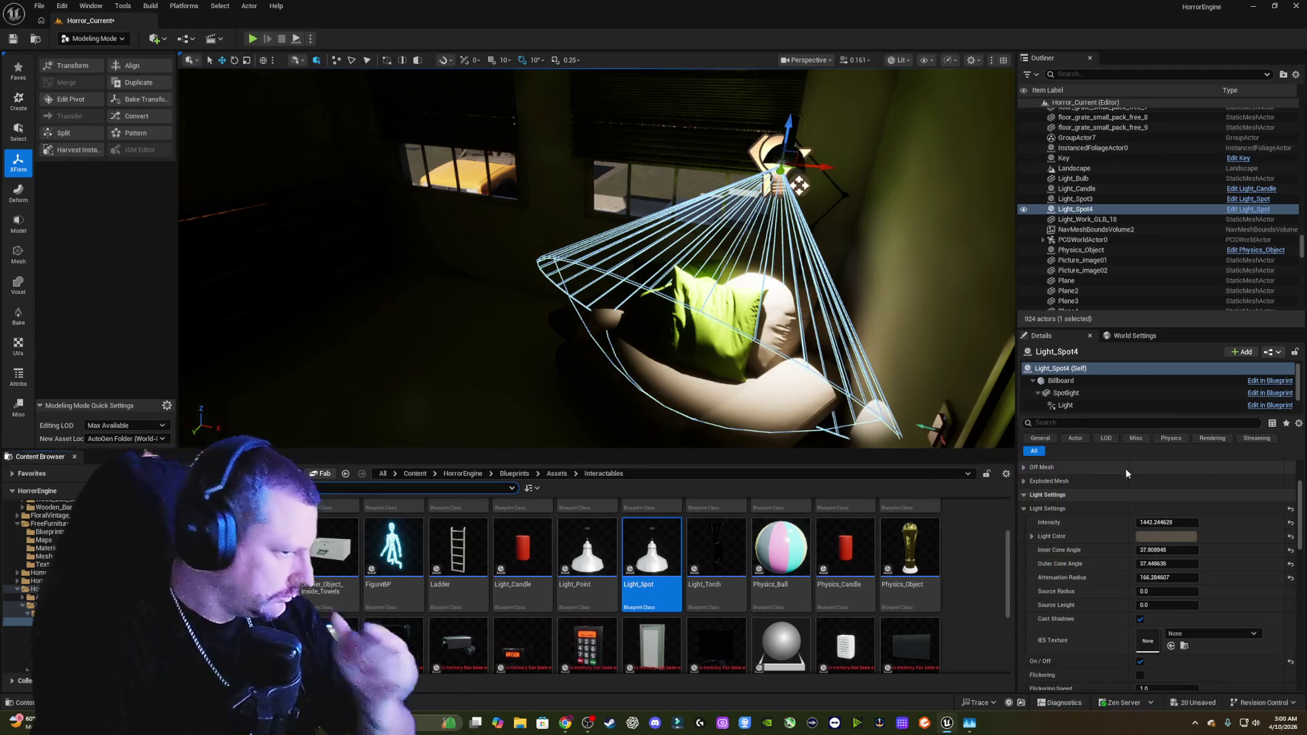
Step: Widen the cones (outer about 147°), set attenuation radius about 193 and intensity about 636
drag(1167, 550, 1257, 550)
mouse_move(1166, 563)
mouse_down()
mouse_move(1118, 564)
mouse_move(1208, 564)
mouse_move(1112, 550)
mouse_up()
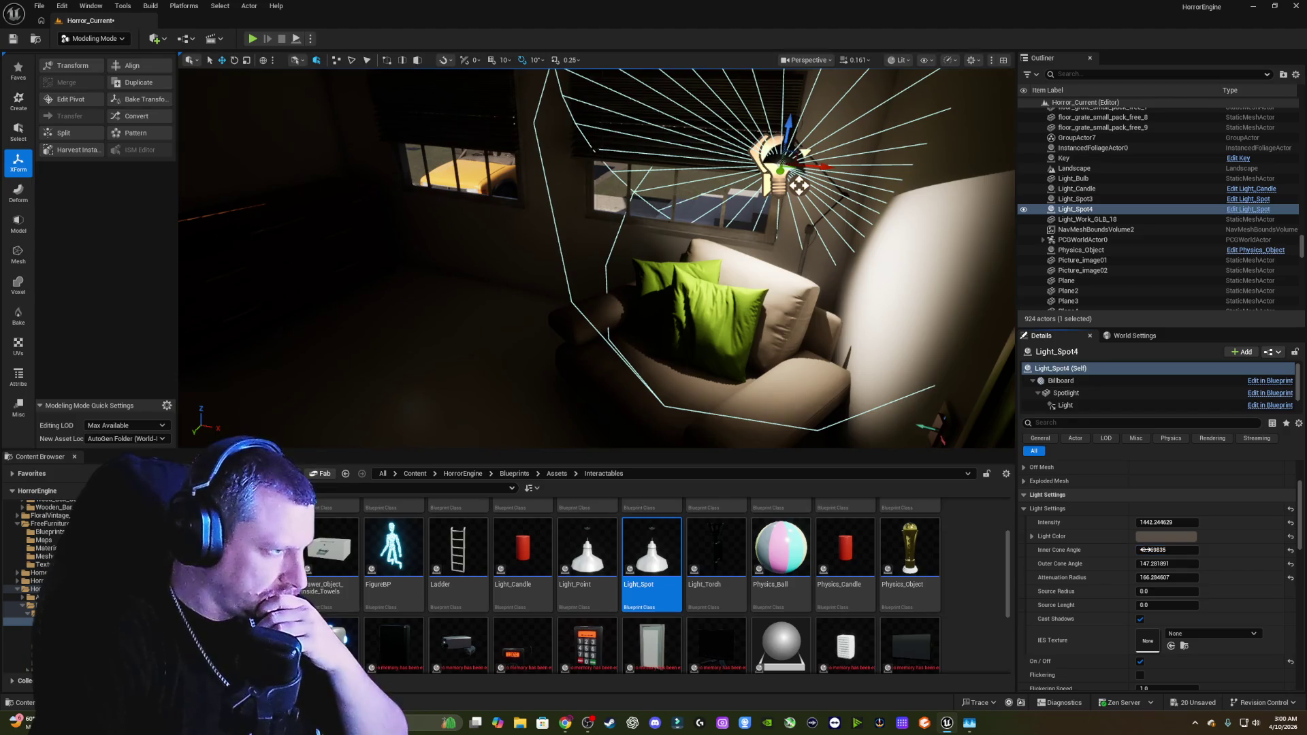
mouse_move(1148, 578)
mouse_down()
mouse_move(1164, 579)
mouse_move(1146, 579)
mouse_up()
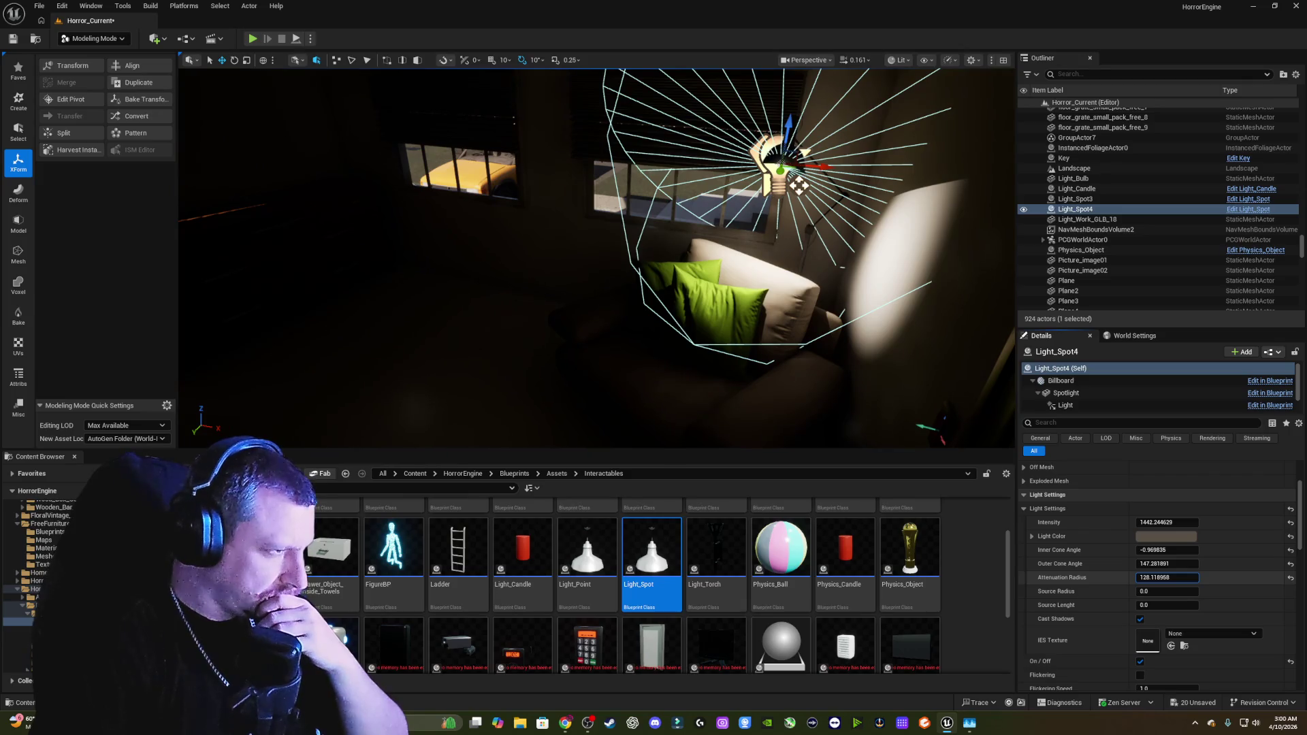
drag(1146, 579, 1165, 578)
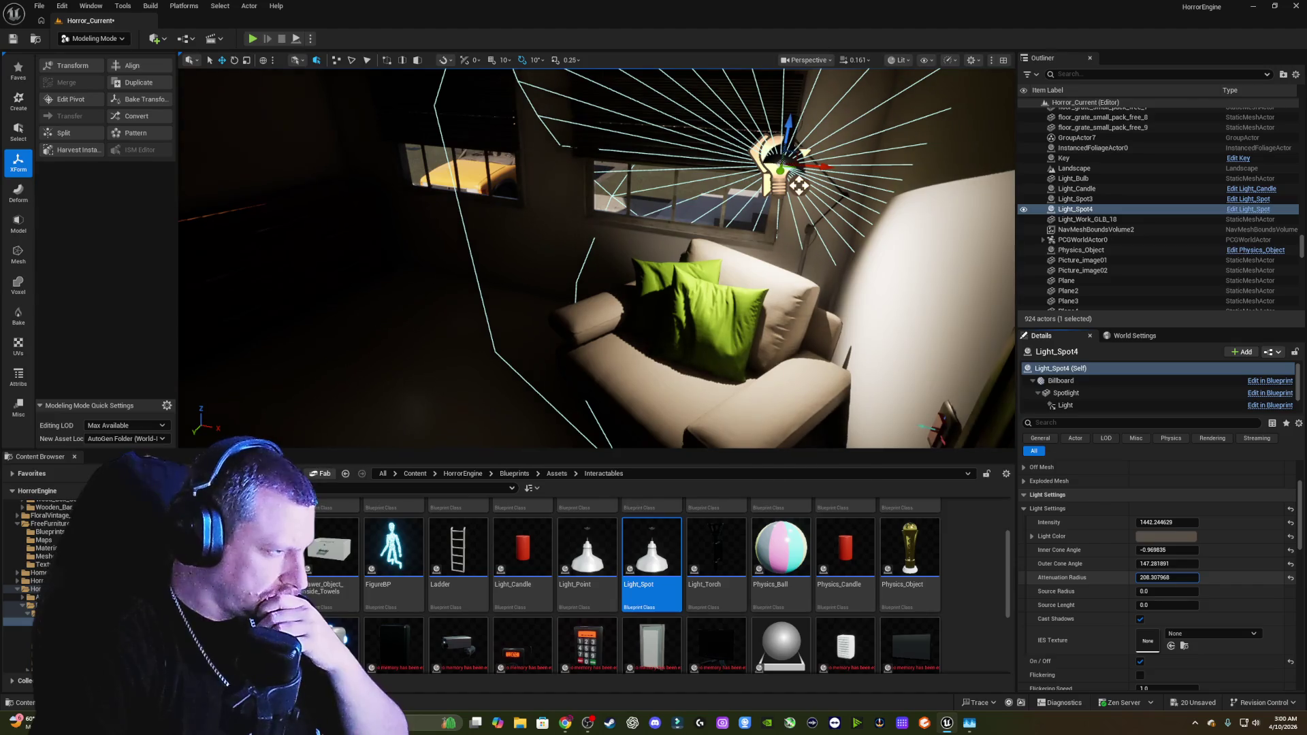
drag(1165, 578, 1158, 578)
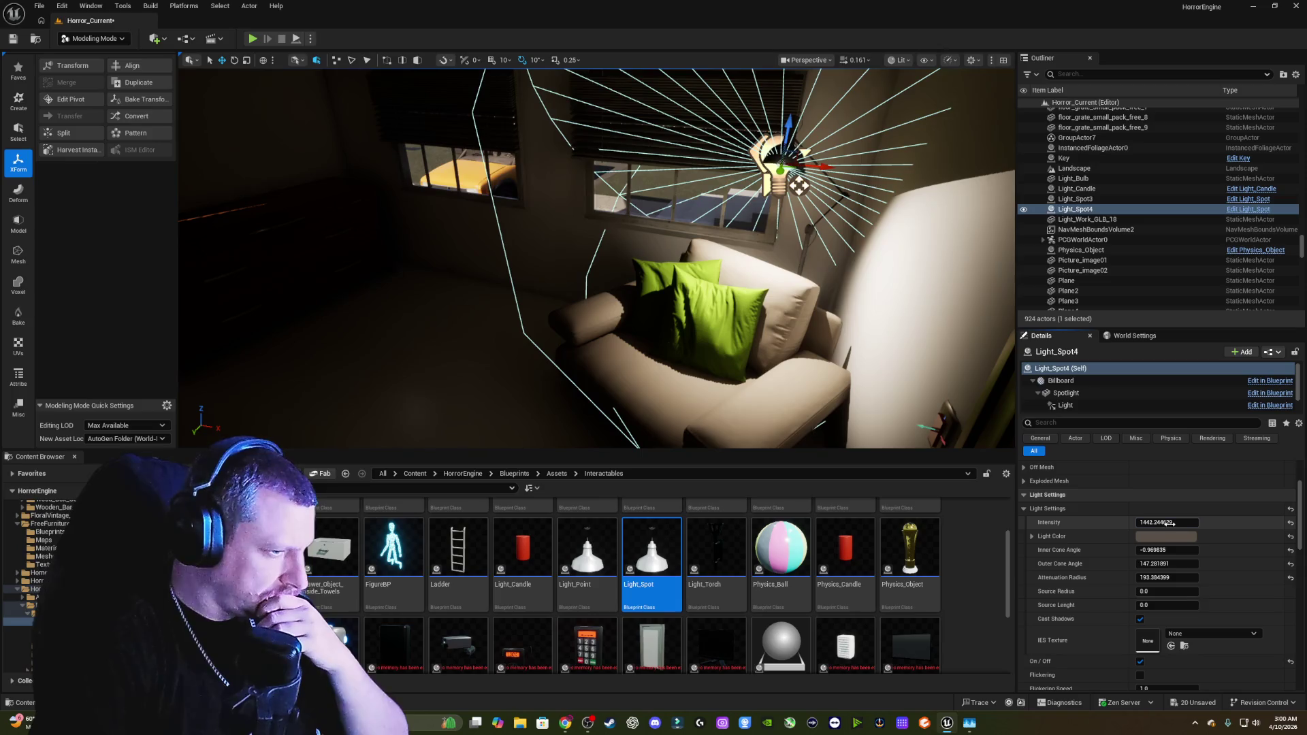
drag(1167, 522, 1158, 522)
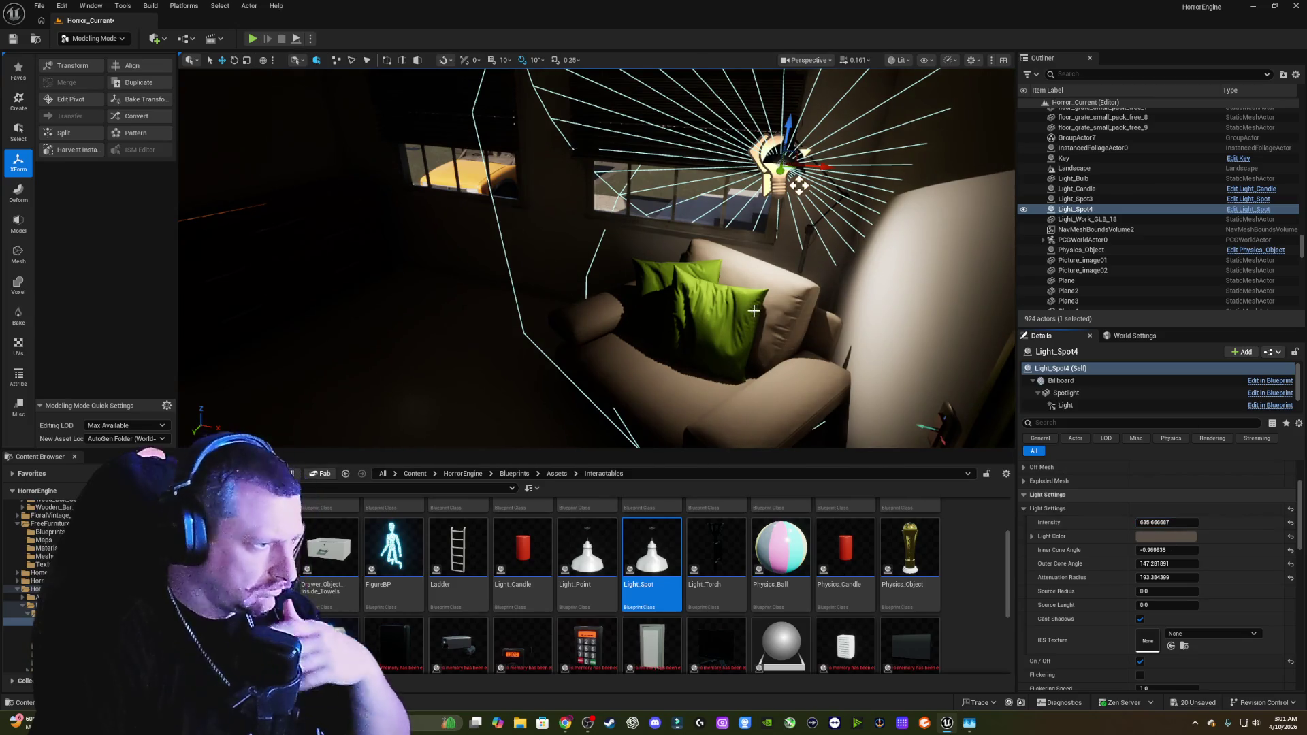
Step: Turn the view to the ceiling and select the ceiling bulb light
drag(800, 186, 518, 245)
mouse_move(613, 211)
mouse_down()
mouse_move(466, 197)
mouse_move(417, 228)
mouse_move(420, 249)
mouse_up()
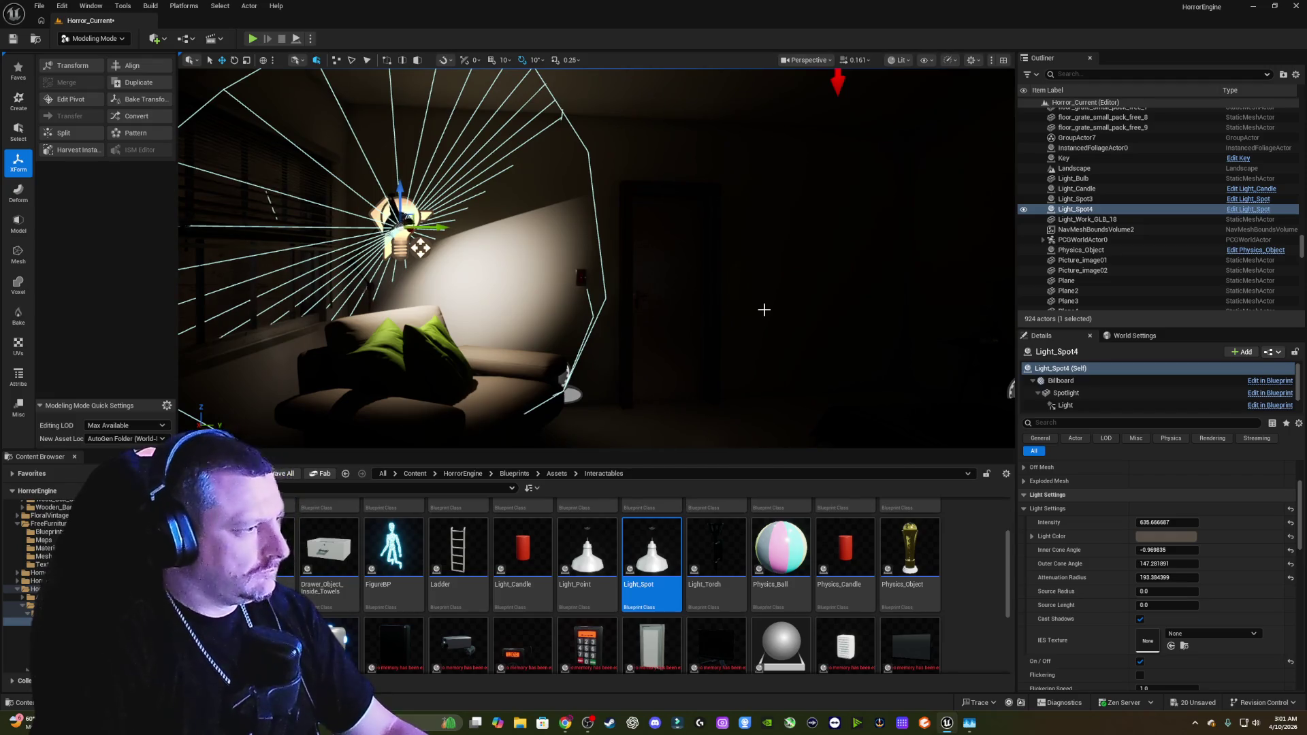
mouse_move(420, 249)
mouse_down()
mouse_move(340, 245)
mouse_move(348, 185)
mouse_up()
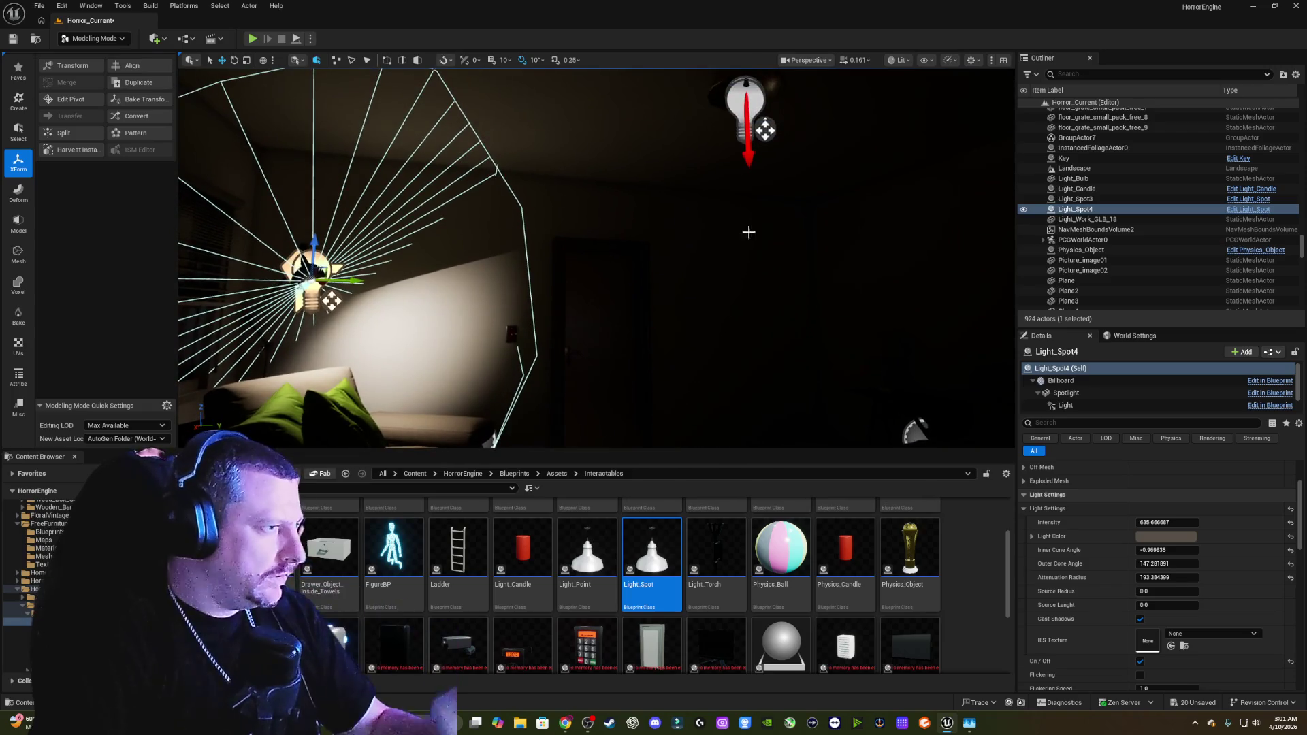
click(762, 106)
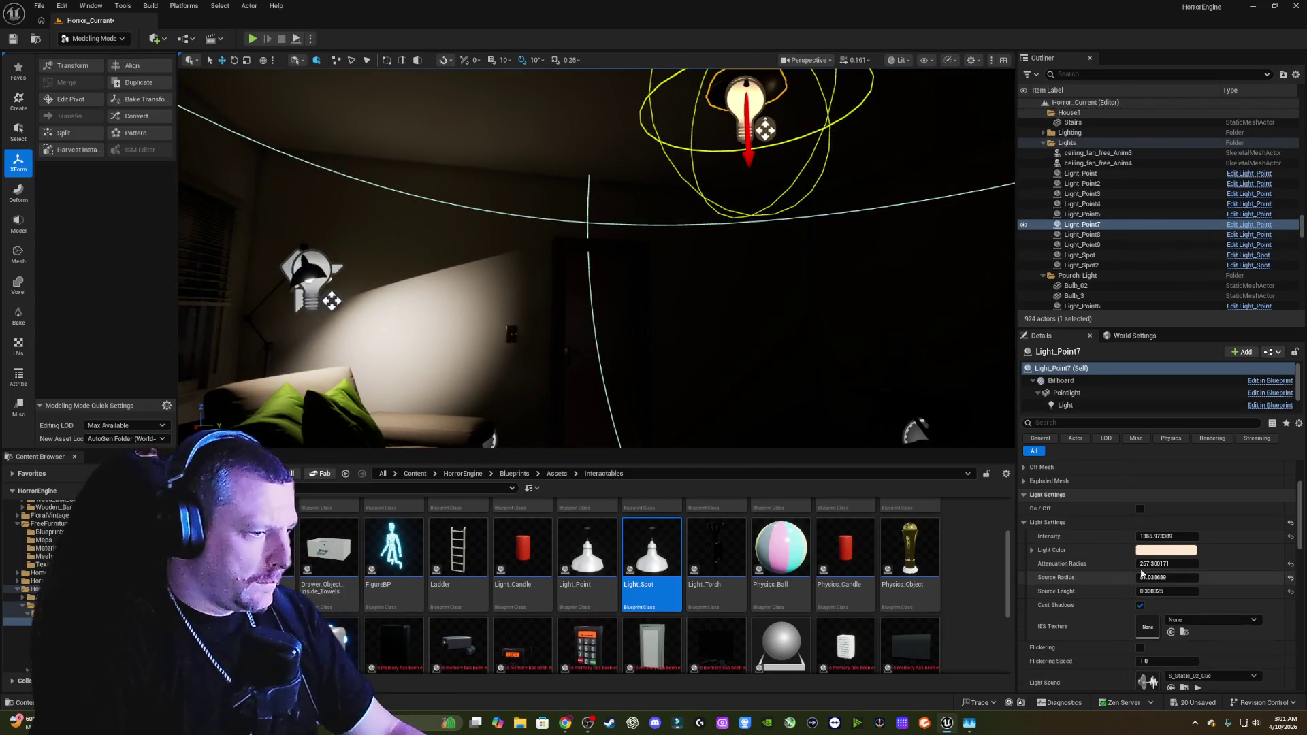
Step: Switch on ceiling light Light_Point7 and check the wall switch's settings
click(1141, 510)
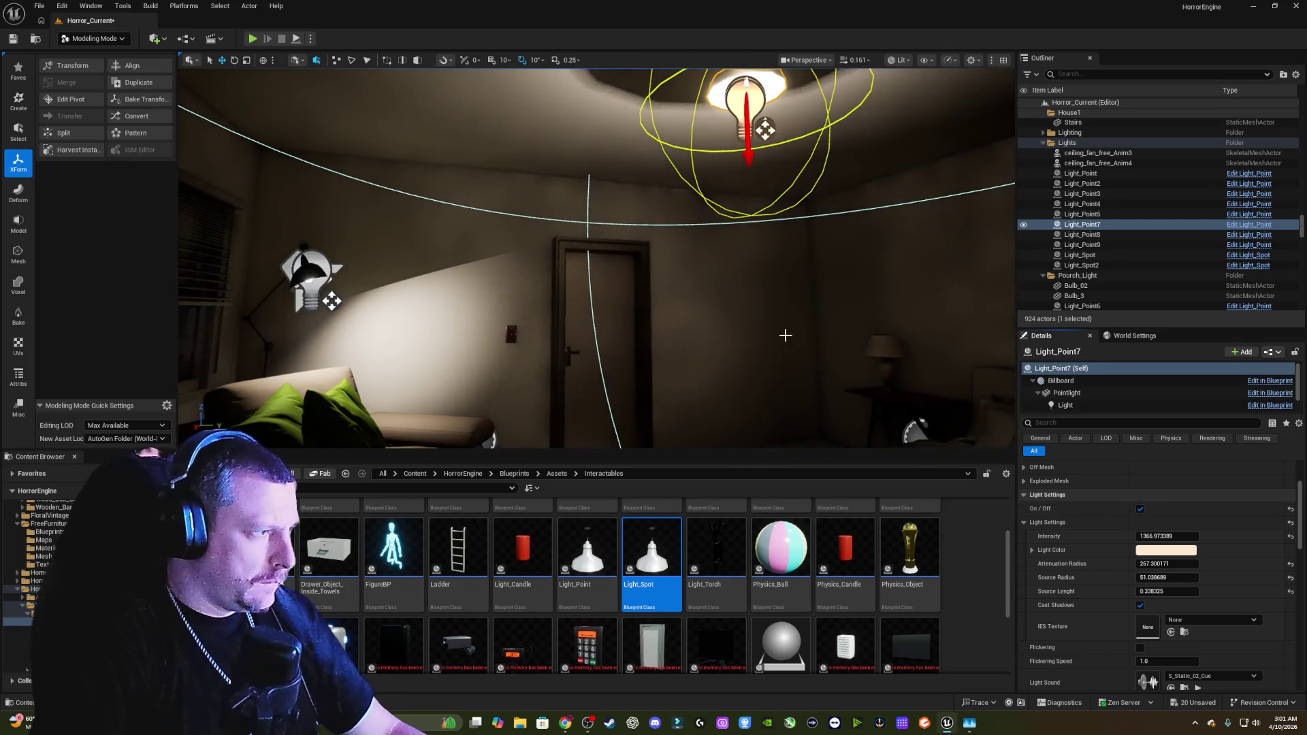
mouse_move(781, 330)
mouse_down()
mouse_move(725, 361)
mouse_move(740, 307)
mouse_up()
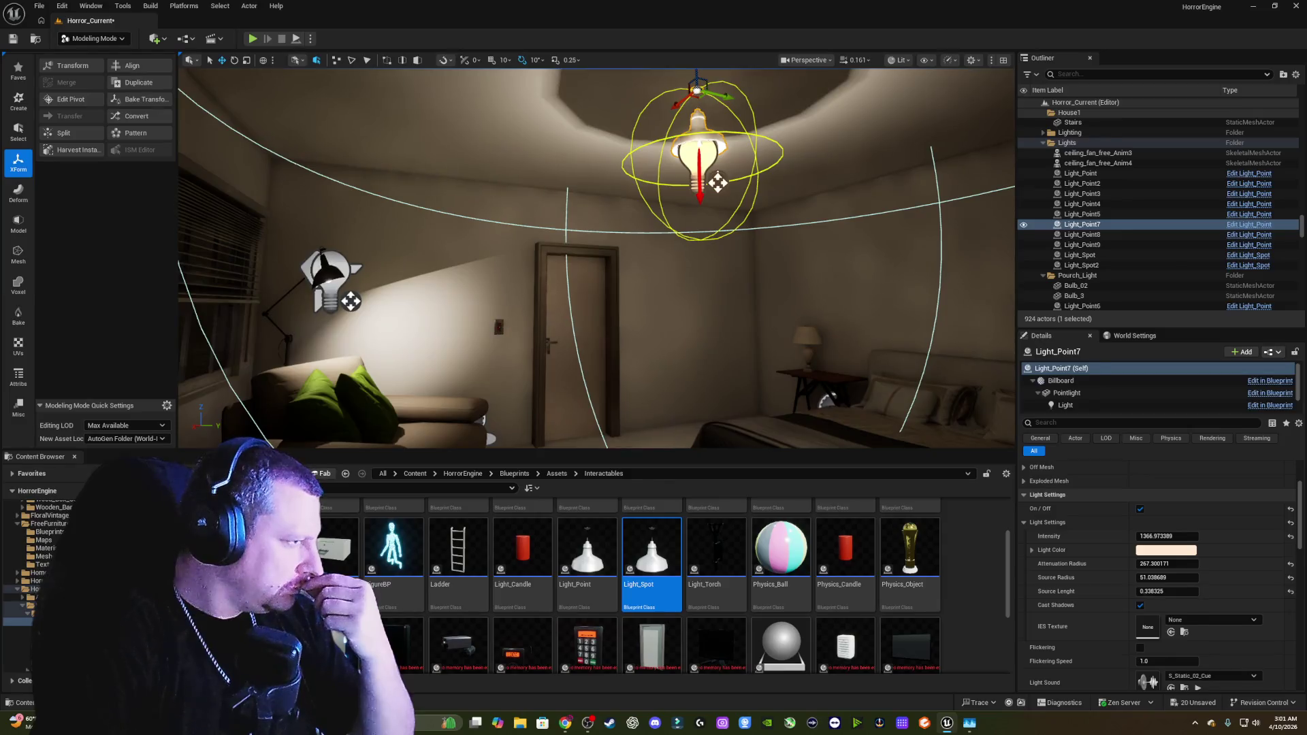
click(499, 326)
scroll(1189, 508, down, 1)
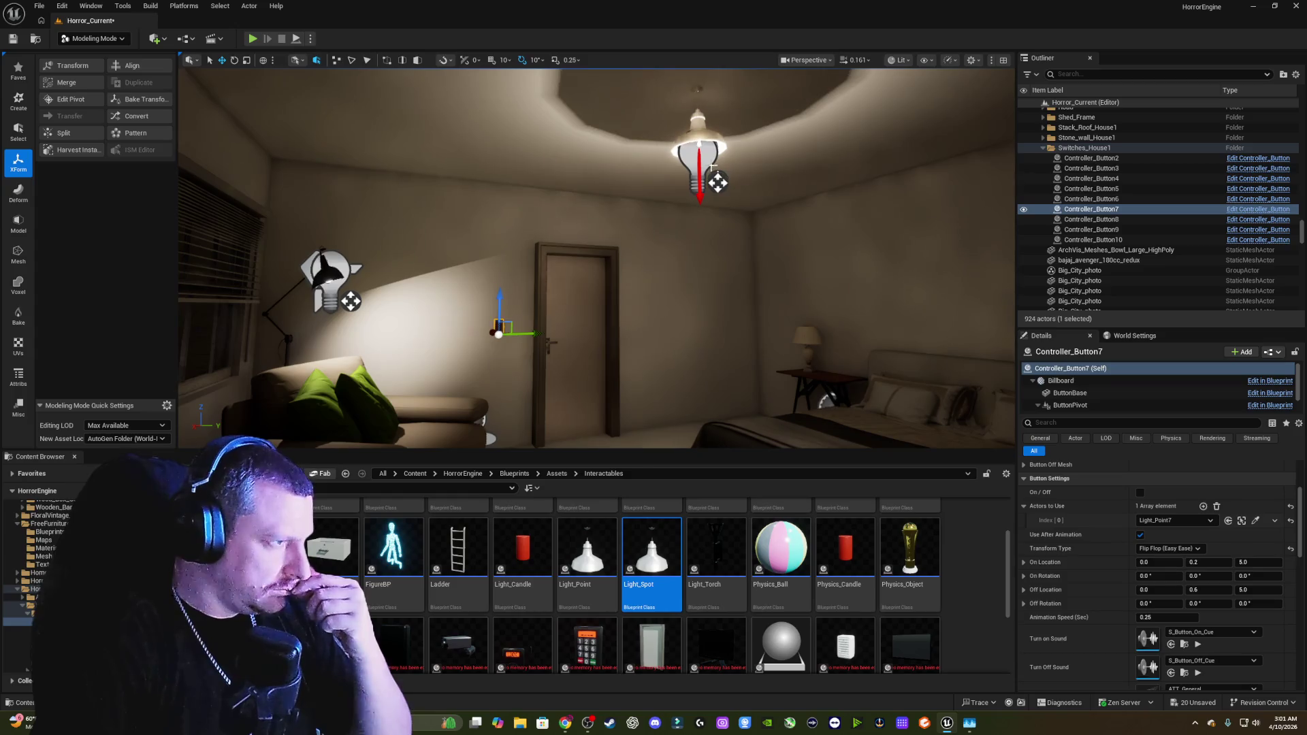
click(712, 168)
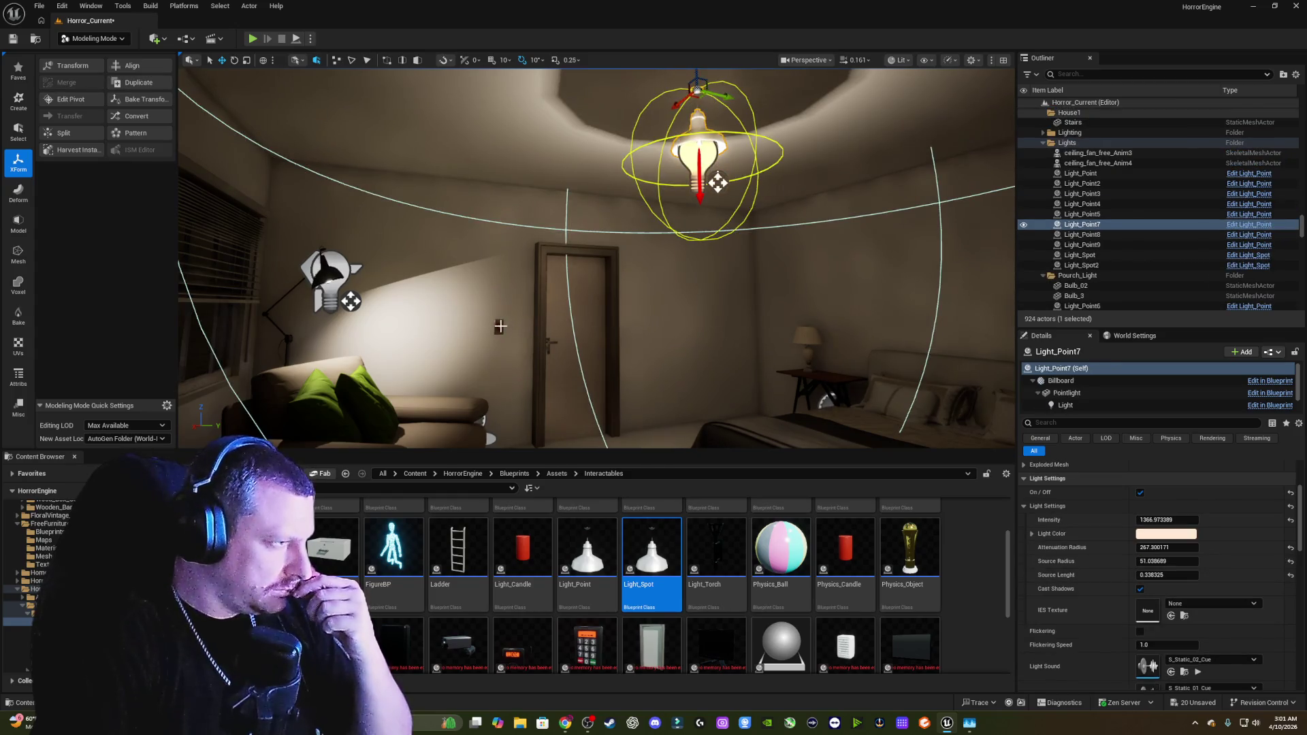
click(500, 326)
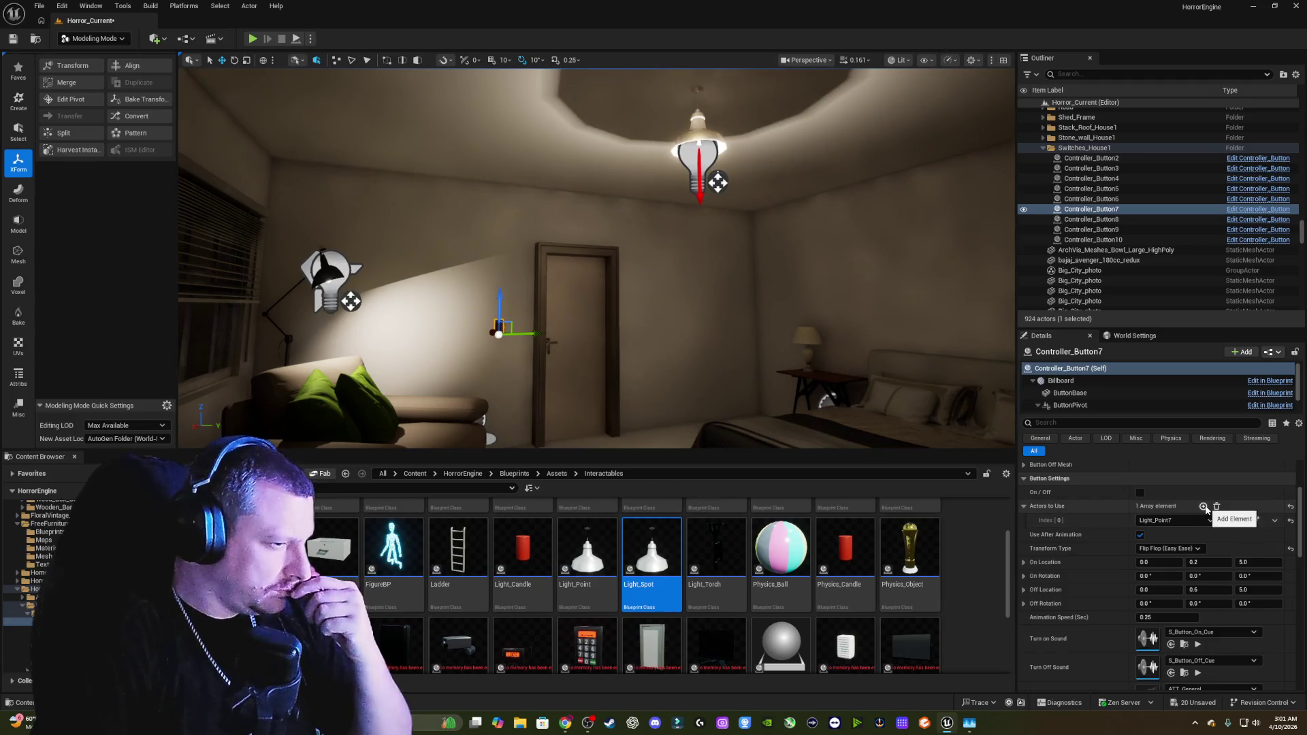
Step: Add a second Actors to Use slot on Controller_Button7 and assign Light_Spot4 to it
click(1204, 507)
click(331, 276)
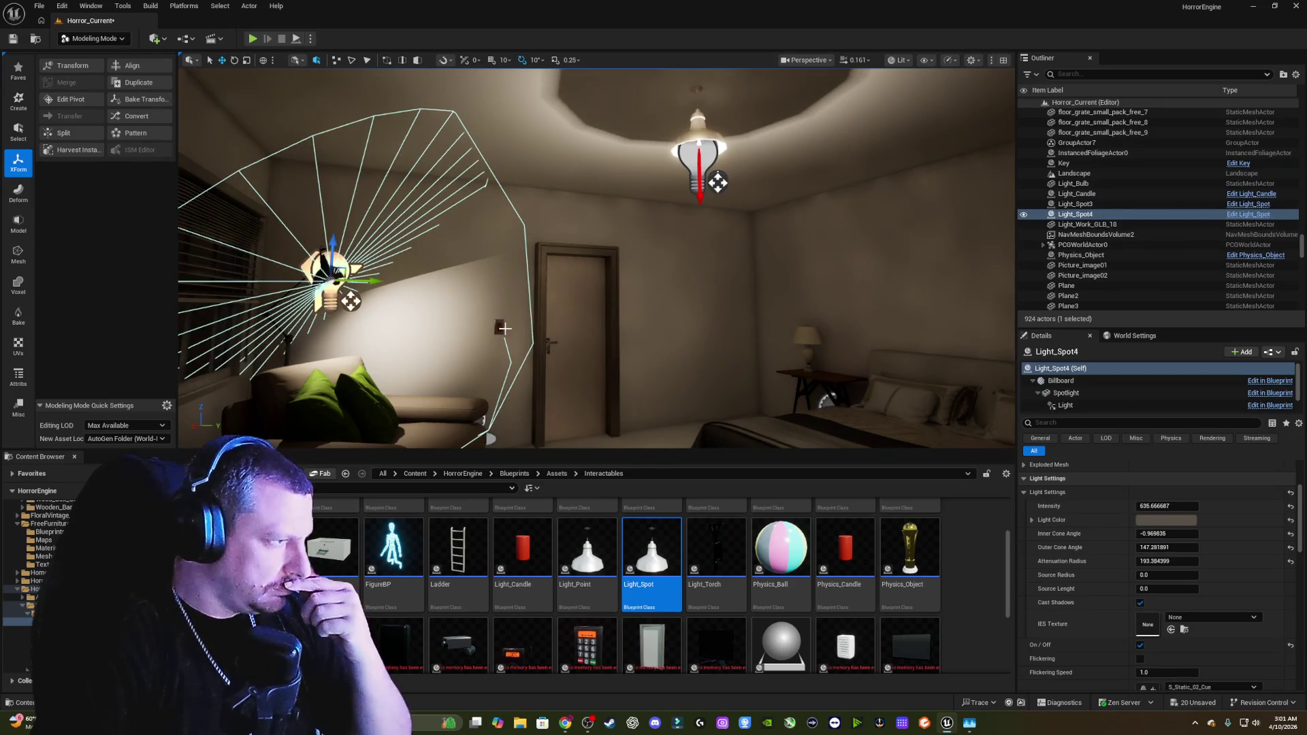
click(499, 326)
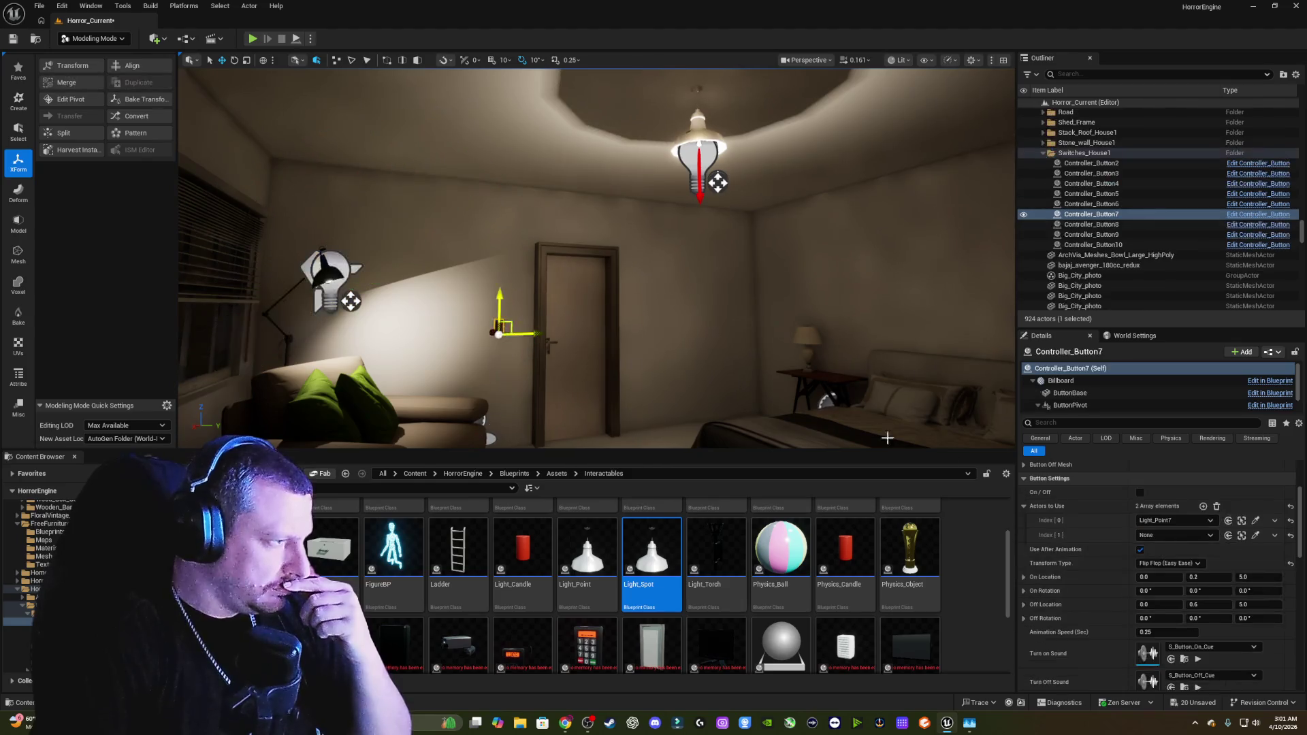
click(1213, 533)
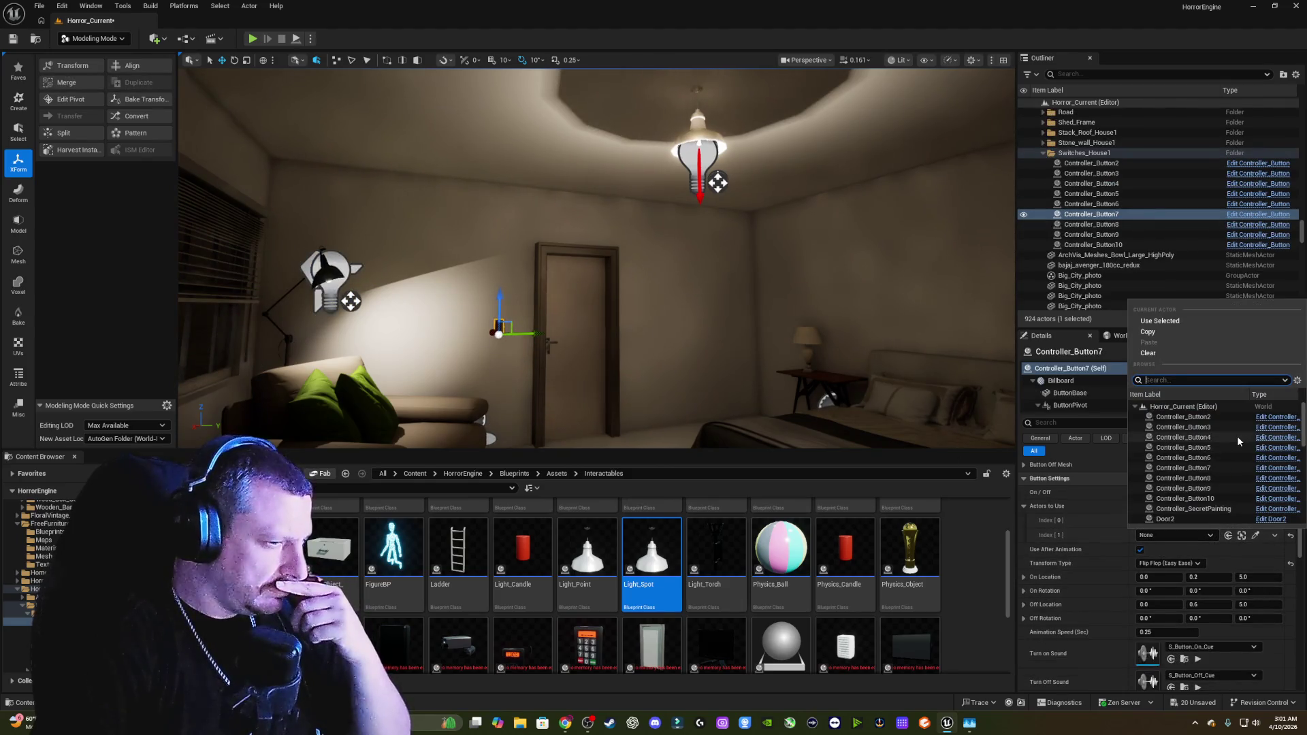
scroll(1216, 435, down, 3)
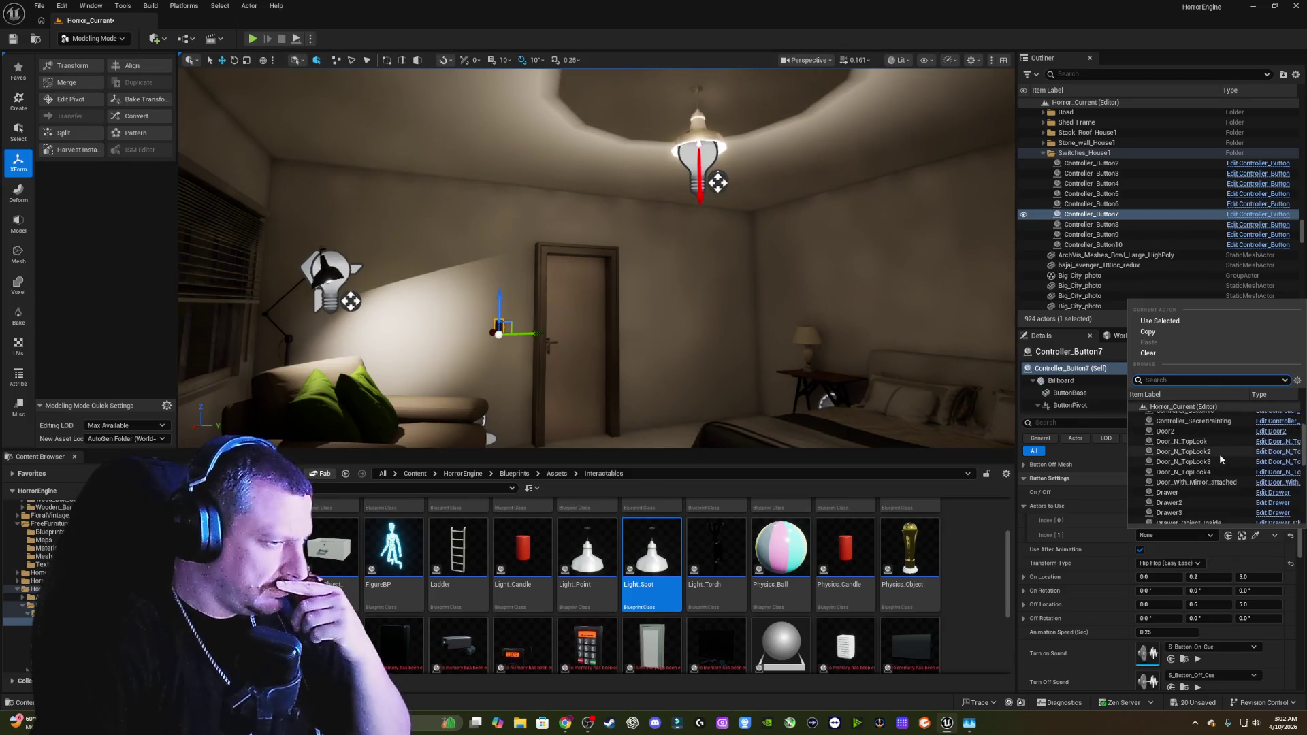
scroll(1221, 452, down, 5)
scroll(1226, 439, down, 1)
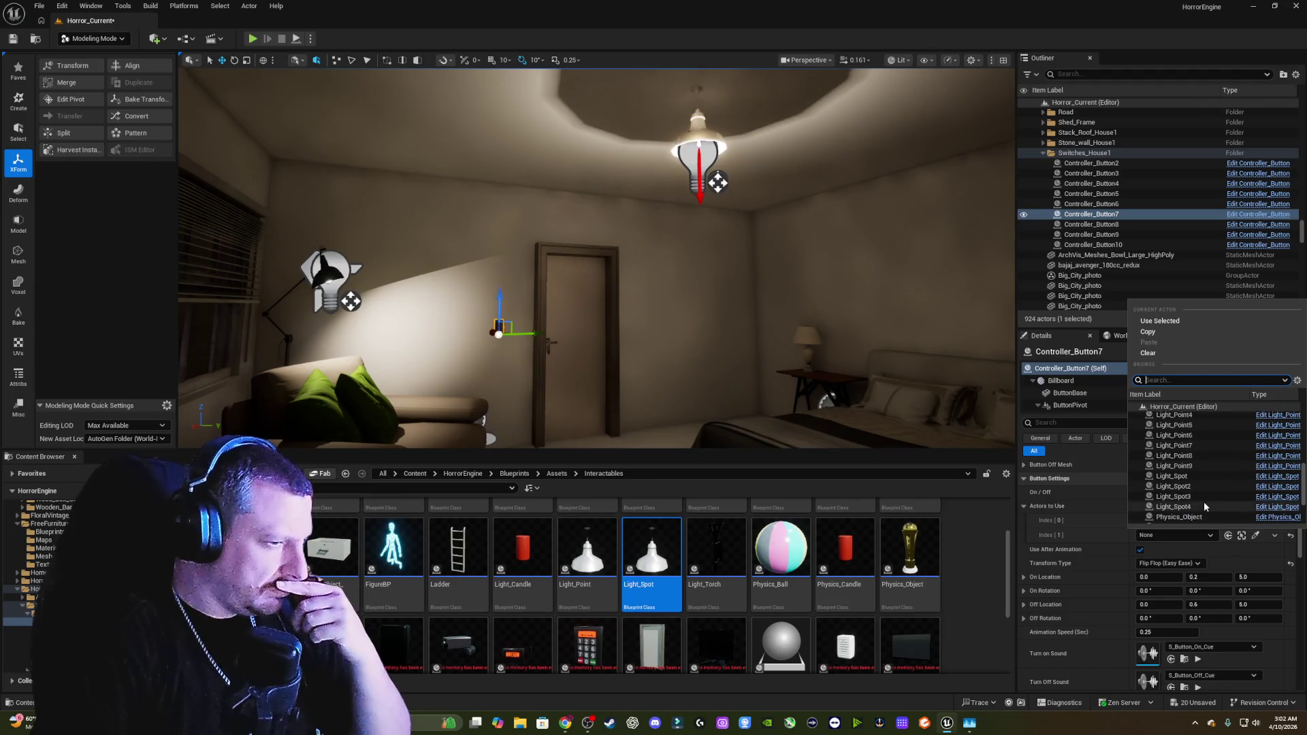
click(1204, 505)
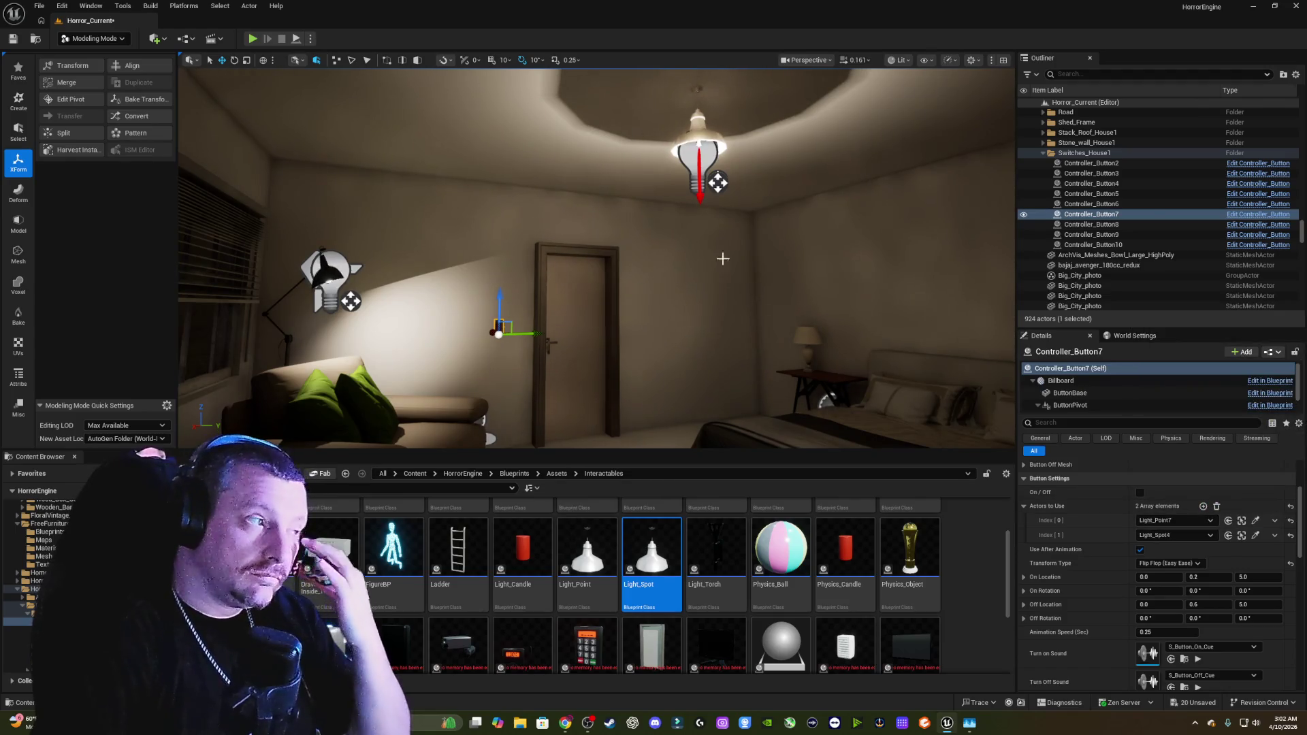
click(1241, 520)
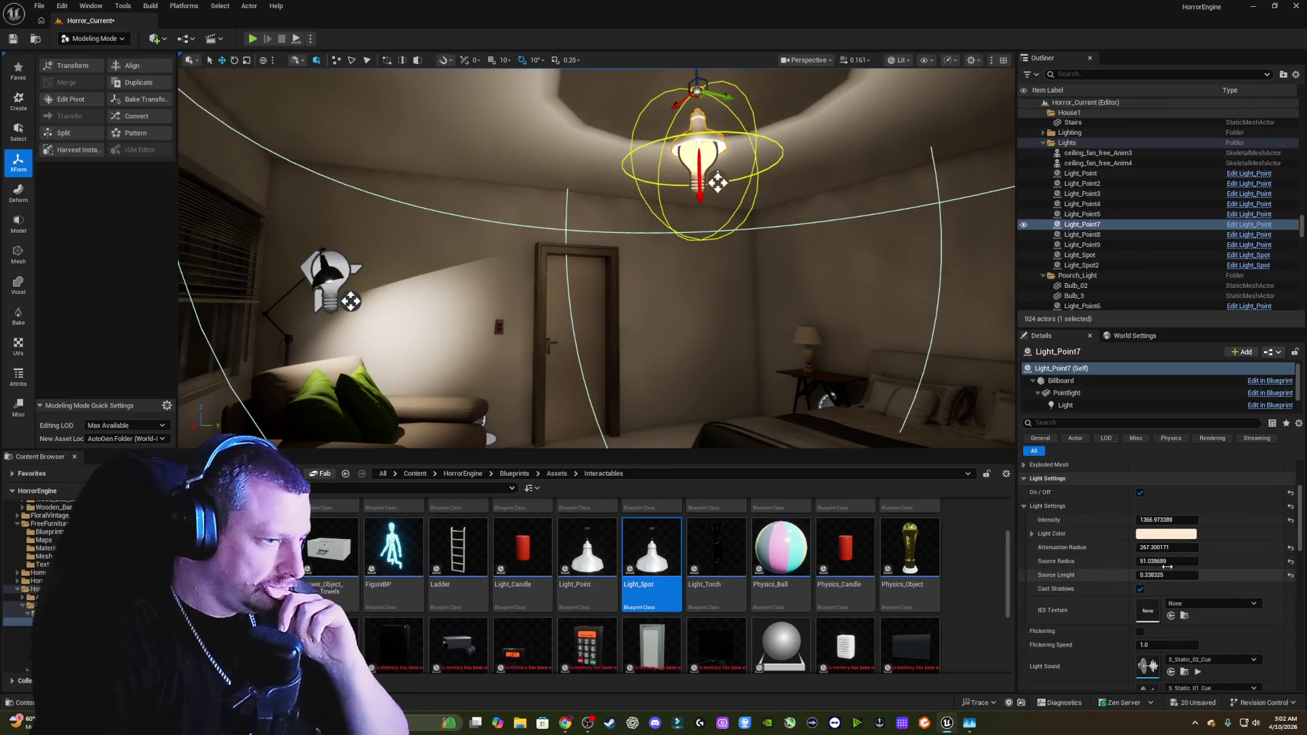
Step: Dim Light_Point7 to intensity about 680, attenuation about 251, and reposition it below the ceiling
drag(1167, 520, 1150, 520)
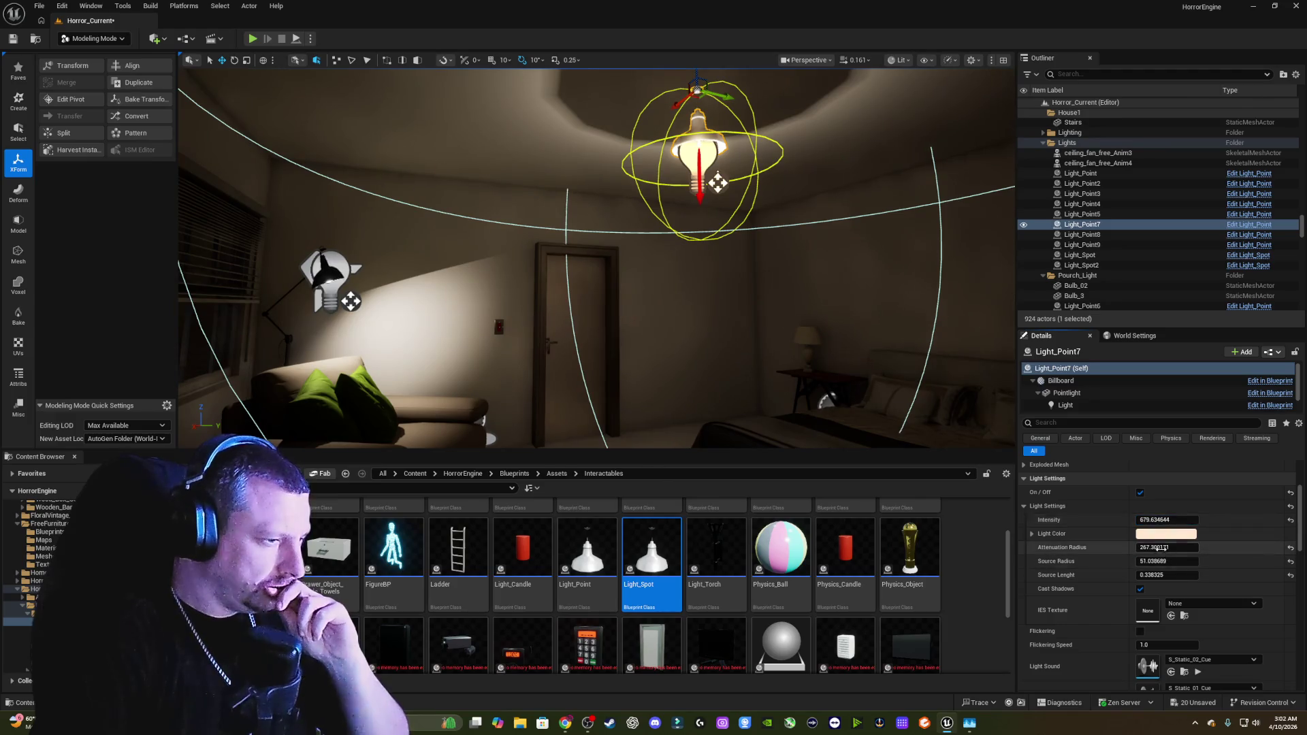
mouse_move(1161, 547)
mouse_down()
mouse_move(1135, 547)
mouse_move(1162, 547)
mouse_move(1146, 547)
mouse_move(1157, 575)
mouse_move(1185, 574)
mouse_move(1157, 574)
mouse_move(1183, 586)
mouse_up()
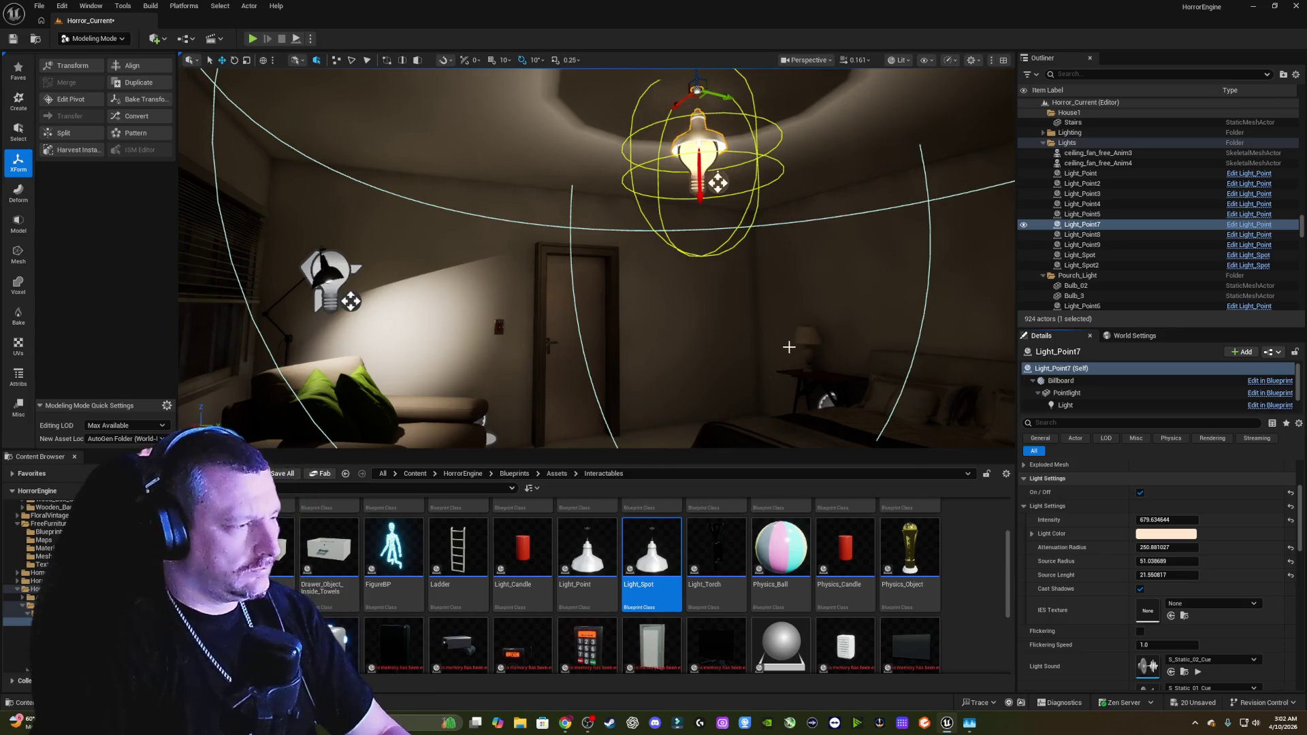
drag(786, 341, 800, 320)
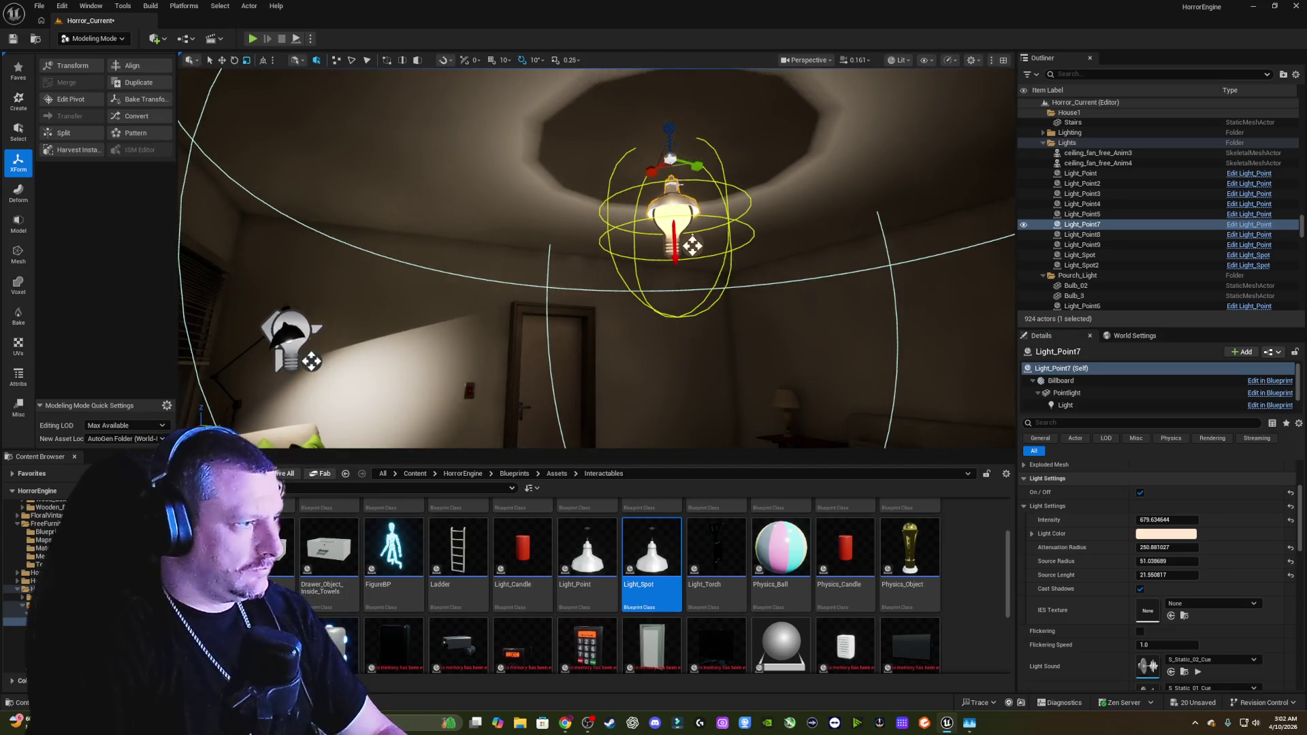
drag(675, 248, 672, 189)
mouse_move(669, 126)
mouse_down()
mouse_move(680, 229)
mouse_move(687, 151)
mouse_up()
mouse_move(700, 319)
mouse_down()
mouse_move(742, 245)
mouse_move(625, 249)
mouse_move(637, 285)
mouse_move(679, 250)
mouse_move(672, 230)
mouse_move(613, 272)
mouse_move(266, 356)
mouse_move(814, 320)
mouse_up()
click(731, 249)
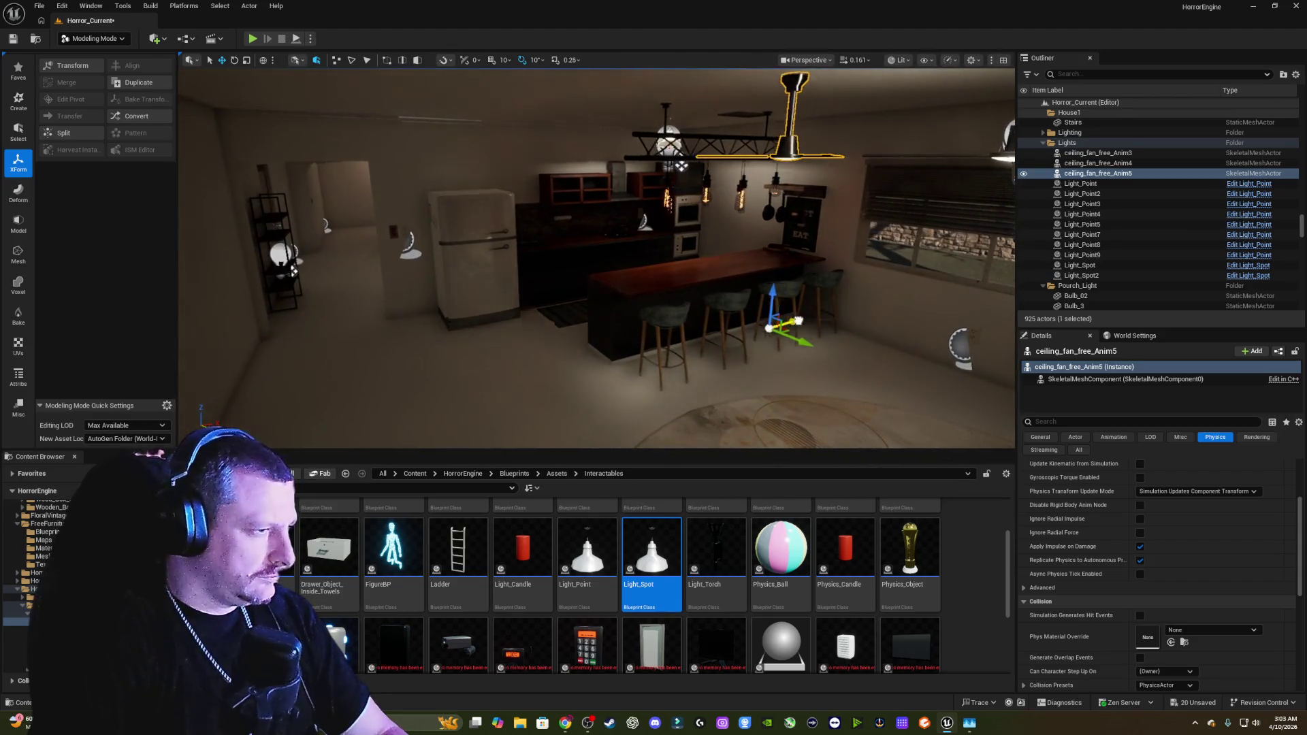
drag(402, 378, 700, 315)
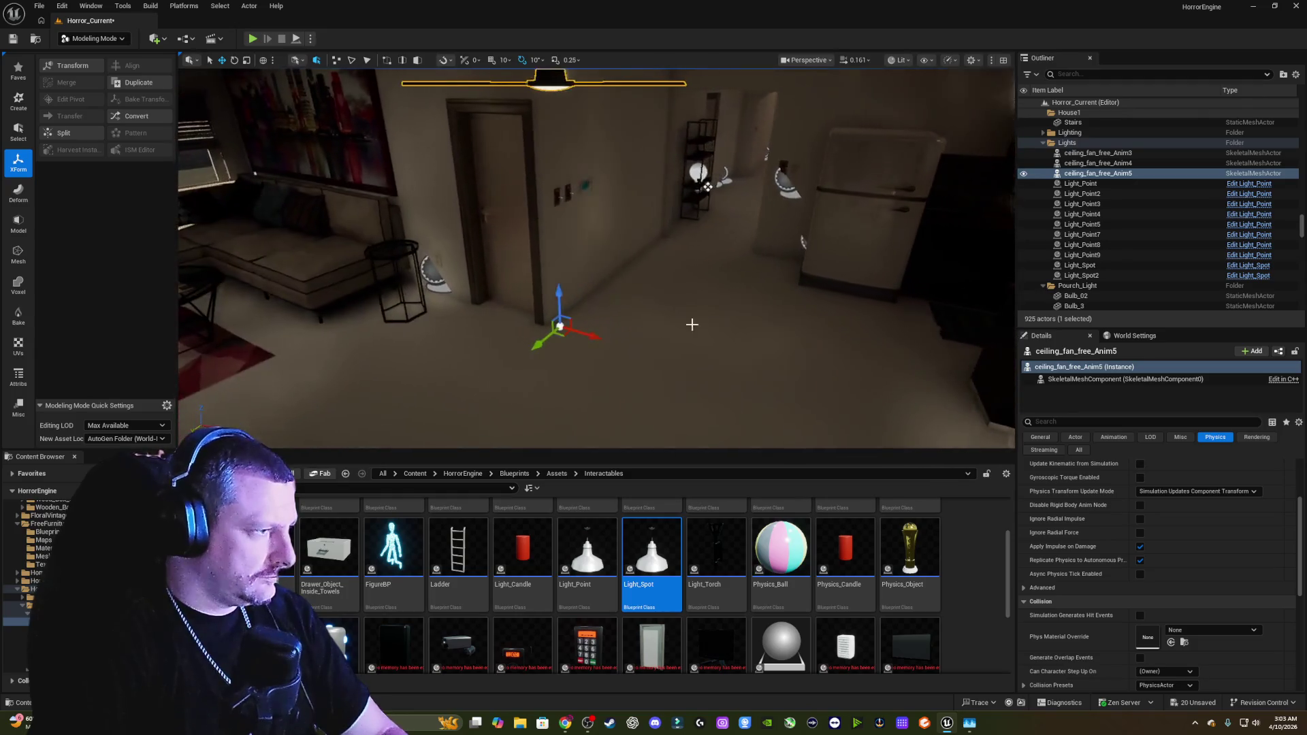
mouse_move(552, 335)
mouse_down()
mouse_move(651, 400)
mouse_move(919, 205)
mouse_move(1011, 203)
mouse_move(565, 168)
mouse_move(607, 131)
mouse_move(579, 98)
mouse_up()
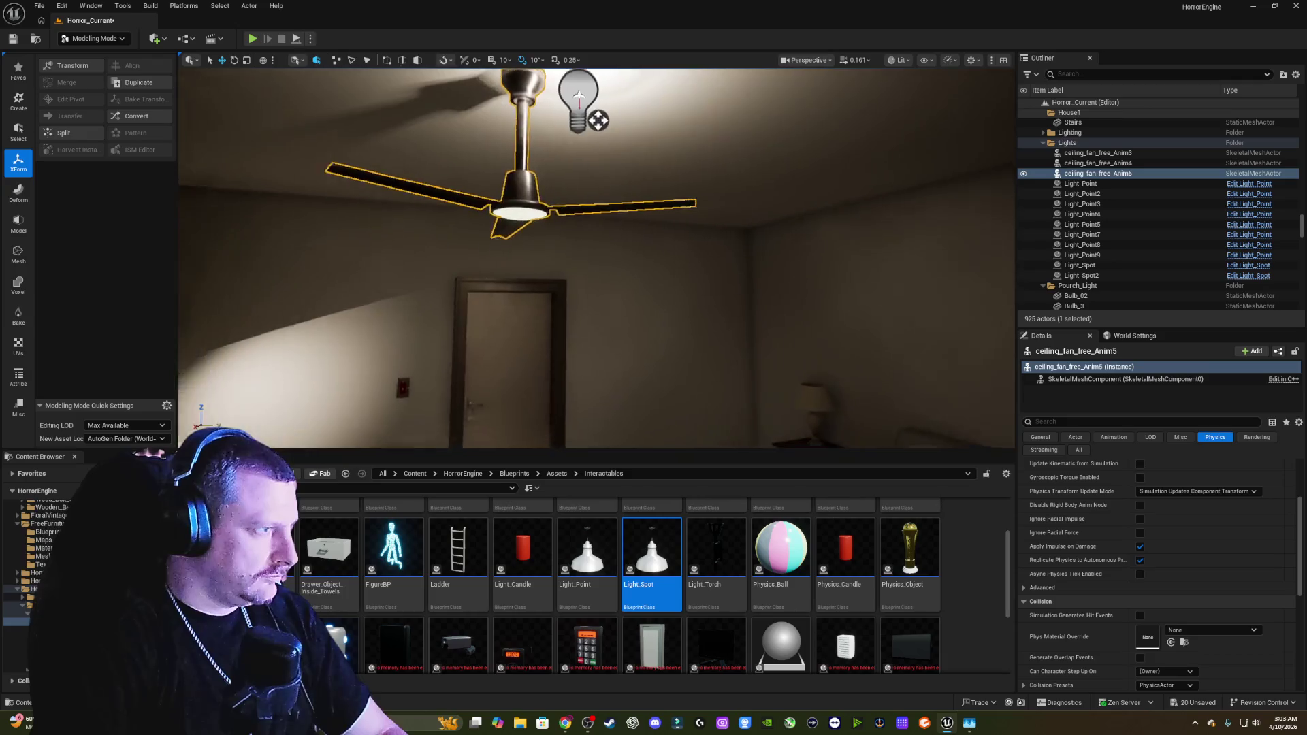
scroll(597, 411, down, 10)
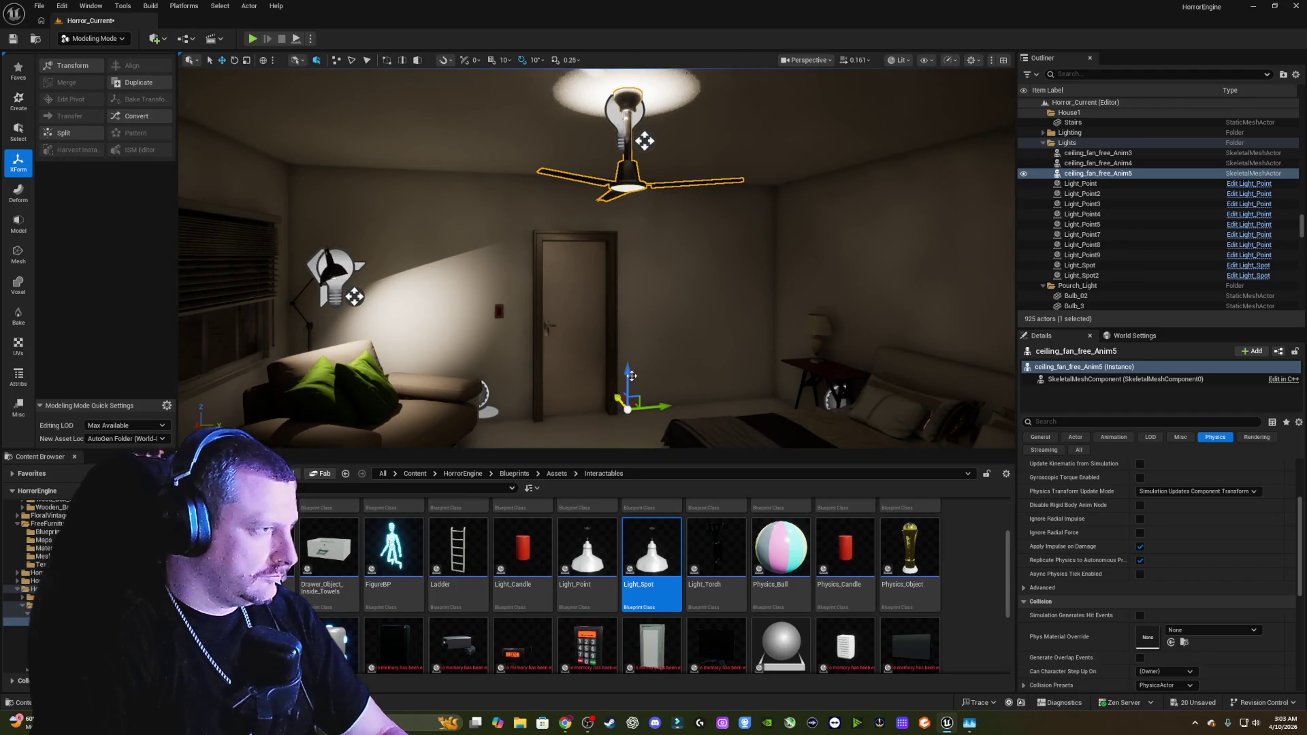
Step: Lower Light_Point7 slightly beneath the ceiling fan
click(612, 122)
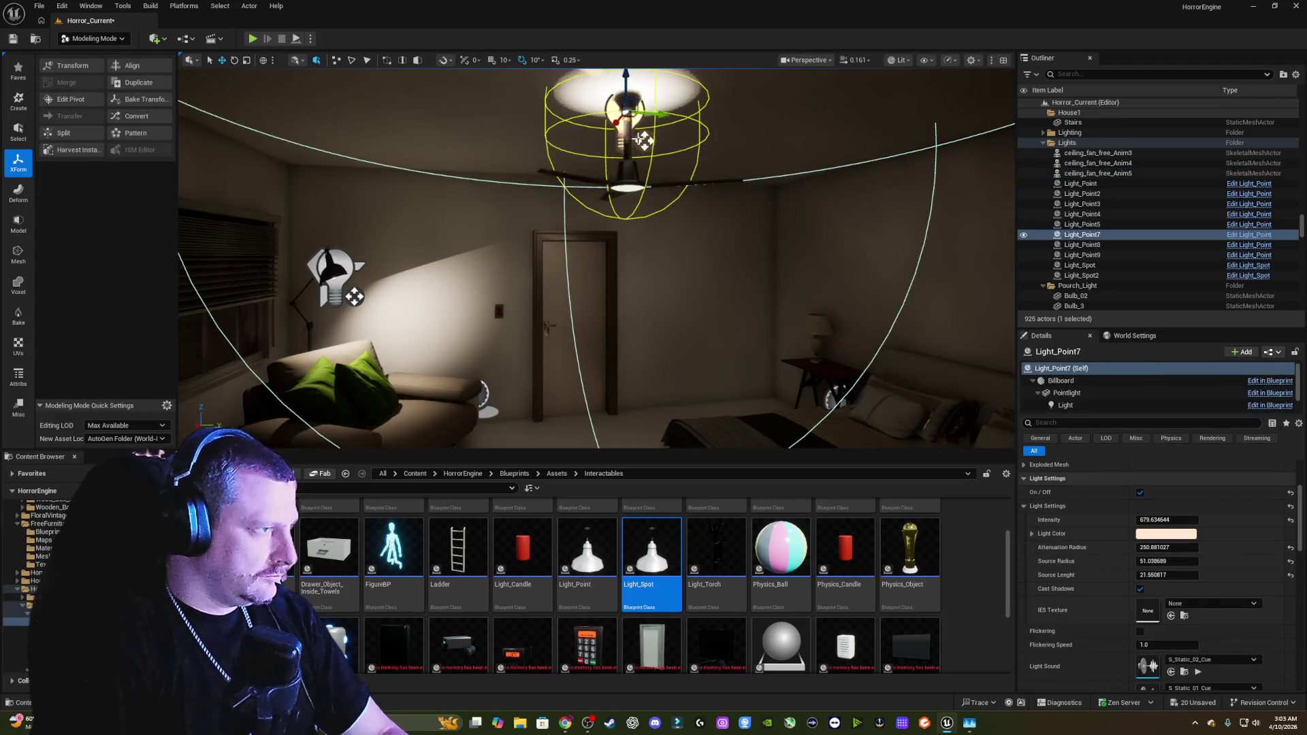
drag(625, 85, 633, 181)
mouse_move(528, 245)
mouse_down()
mouse_move(599, 219)
mouse_move(681, 216)
mouse_move(639, 216)
mouse_move(696, 233)
mouse_move(598, 123)
mouse_move(630, 193)
mouse_move(674, 191)
mouse_move(653, 204)
mouse_move(631, 186)
mouse_up()
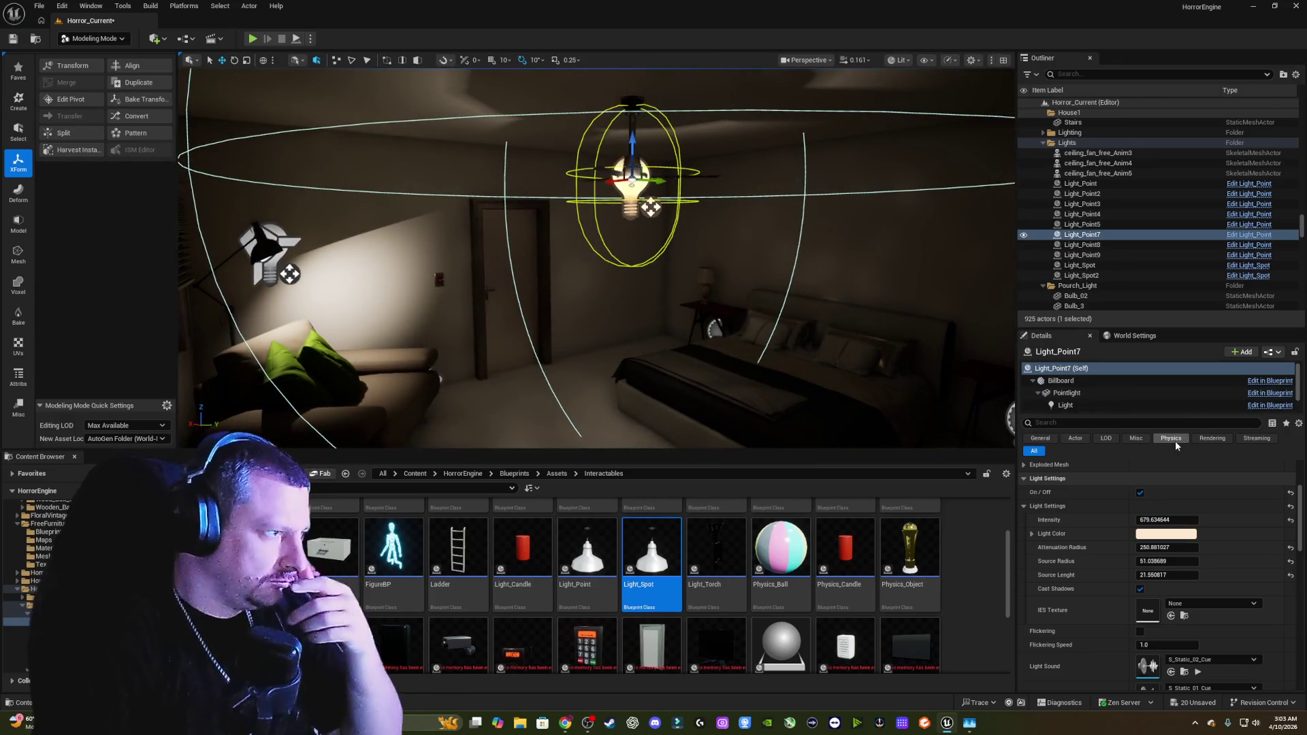
mouse_move(633, 204)
mouse_down()
mouse_move(613, 177)
mouse_move(654, 245)
mouse_move(667, 225)
mouse_move(634, 191)
mouse_move(618, 230)
mouse_move(579, 143)
mouse_move(623, 224)
mouse_move(649, 242)
mouse_up()
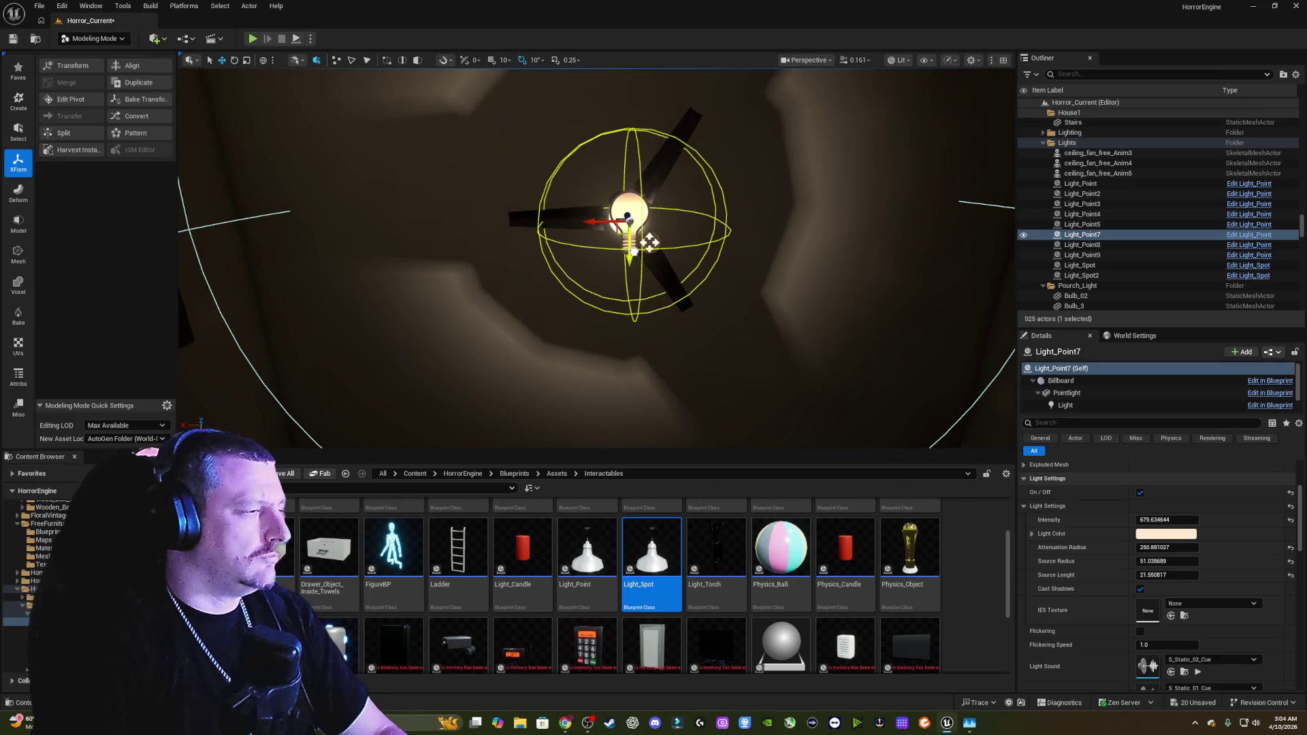
Step: Move the ceiling fan together with Light_Point7 and start a play test
ctrl+click(571, 222)
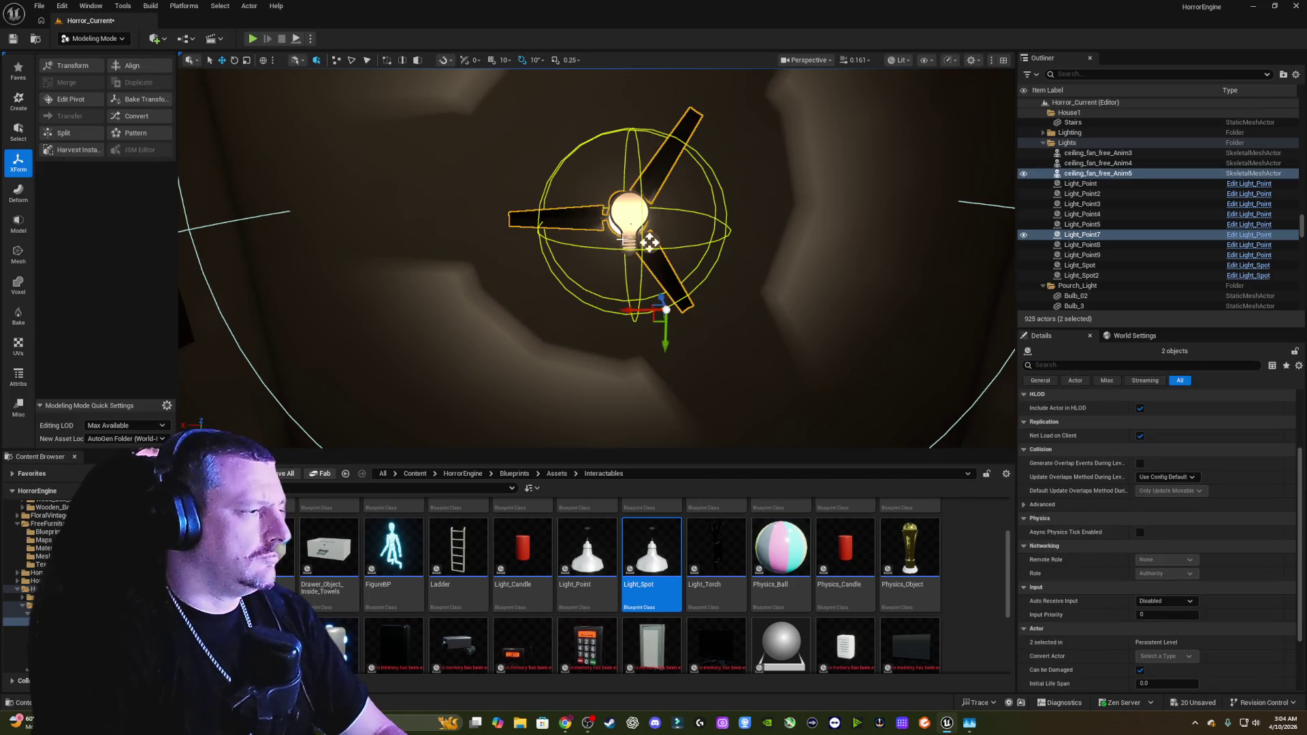
mouse_move(648, 241)
mouse_down()
mouse_move(692, 241)
mouse_move(648, 342)
mouse_move(605, 319)
mouse_move(596, 92)
mouse_move(670, 233)
mouse_move(688, 233)
mouse_move(671, 292)
mouse_move(648, 287)
mouse_move(658, 276)
mouse_move(644, 276)
mouse_move(639, 248)
mouse_move(666, 222)
mouse_move(627, 245)
mouse_move(610, 239)
mouse_move(631, 260)
mouse_move(598, 265)
mouse_move(594, 303)
mouse_move(623, 341)
mouse_move(664, 220)
mouse_move(668, 235)
mouse_move(646, 309)
mouse_move(636, 285)
mouse_move(633, 304)
mouse_move(638, 279)
mouse_move(636, 300)
mouse_move(654, 286)
mouse_move(580, 146)
mouse_move(286, 120)
mouse_move(647, 244)
mouse_up()
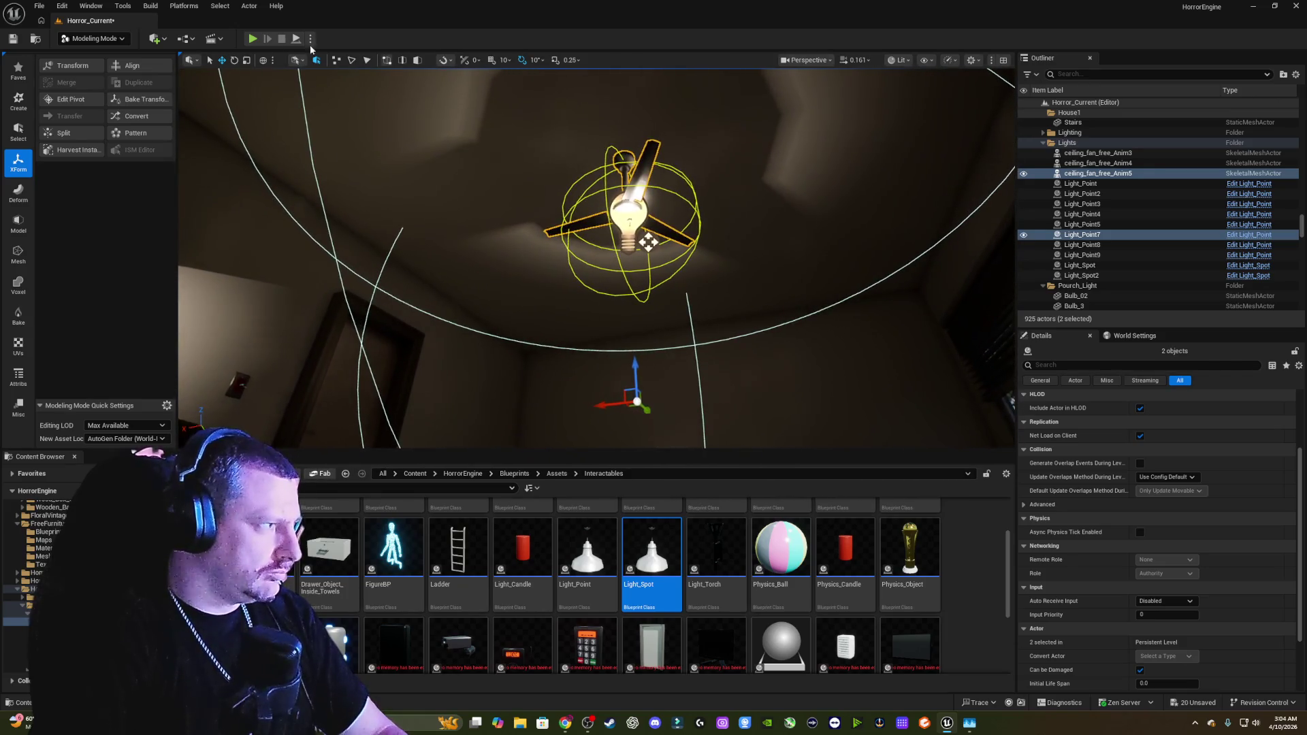
key(alt+p)
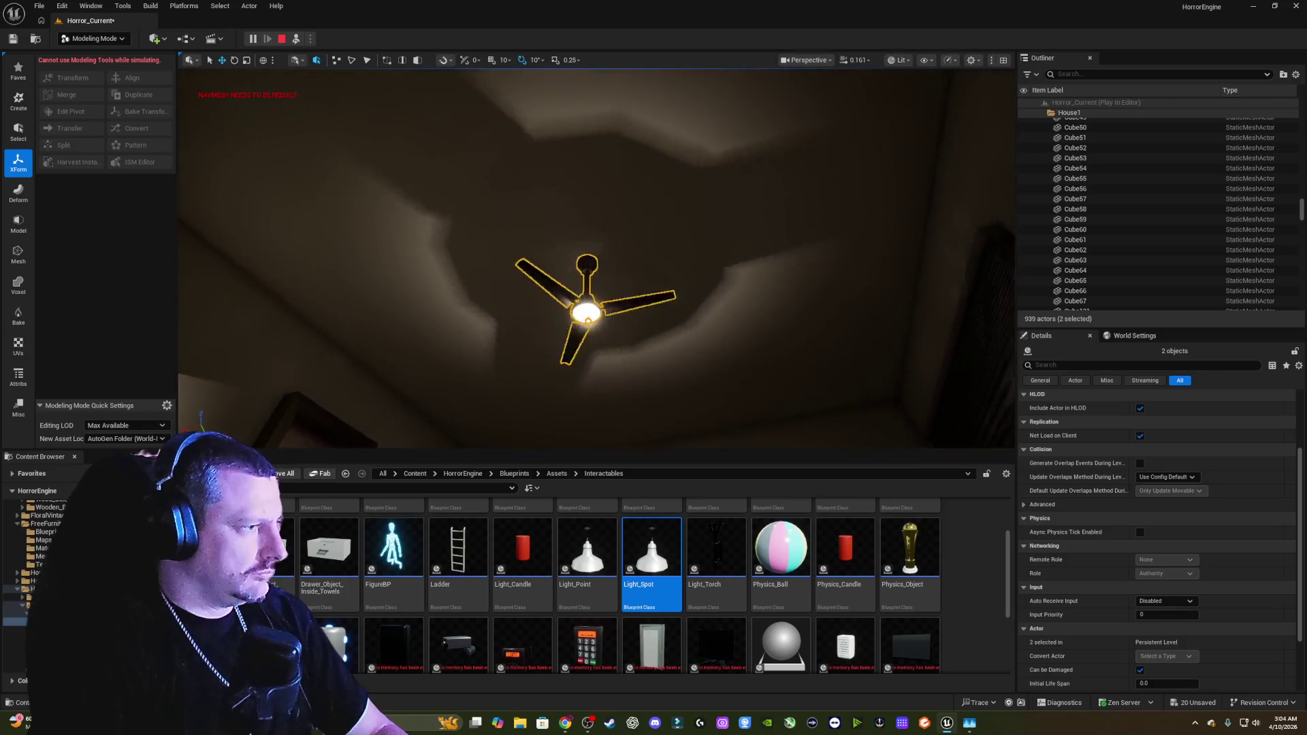
key(Escape)
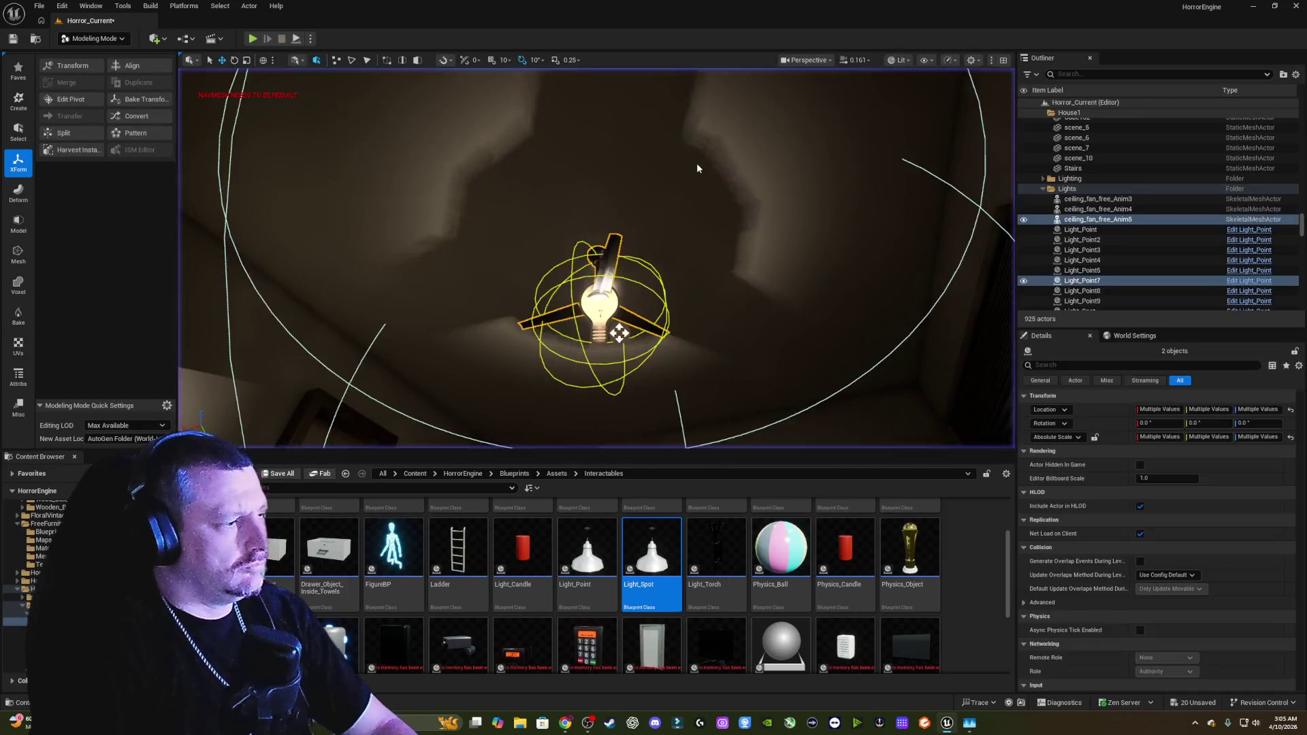
Step: Increase Light_Point7's source length to about 77 and inspect the fixture up close
click(616, 297)
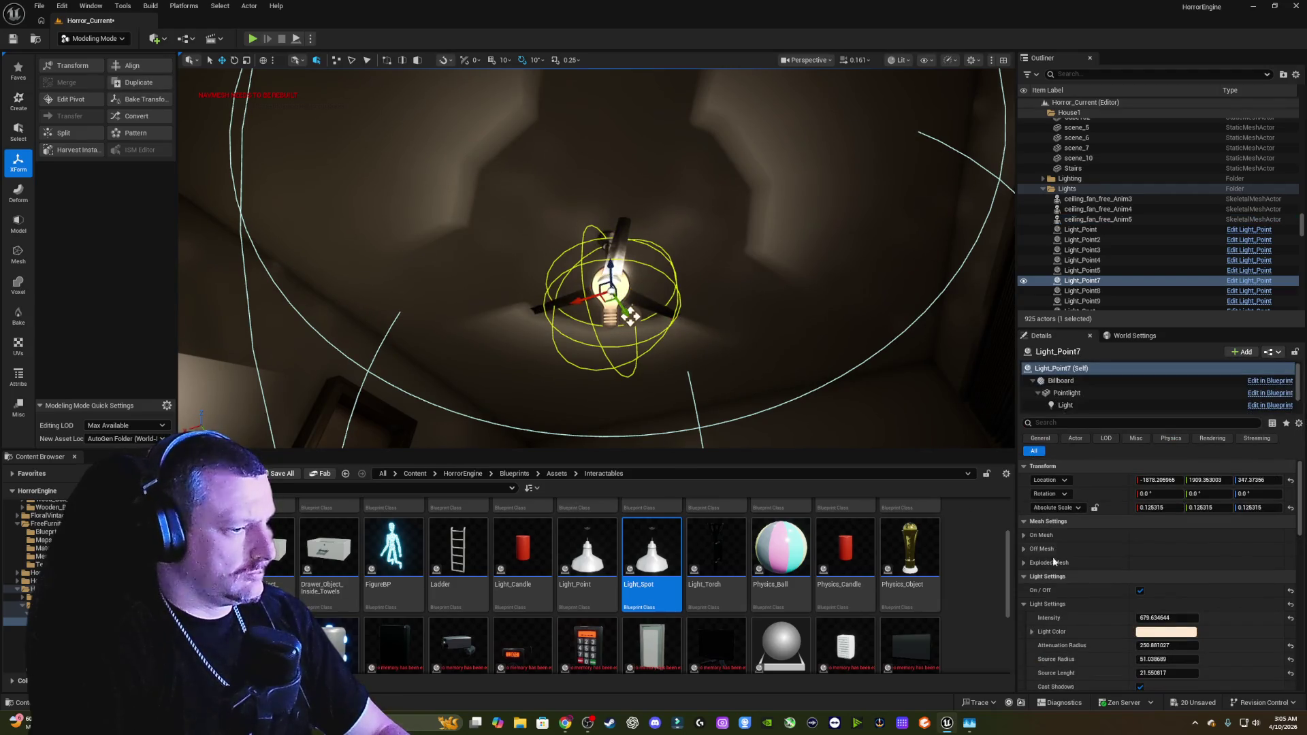
scroll(1098, 585, down, 1)
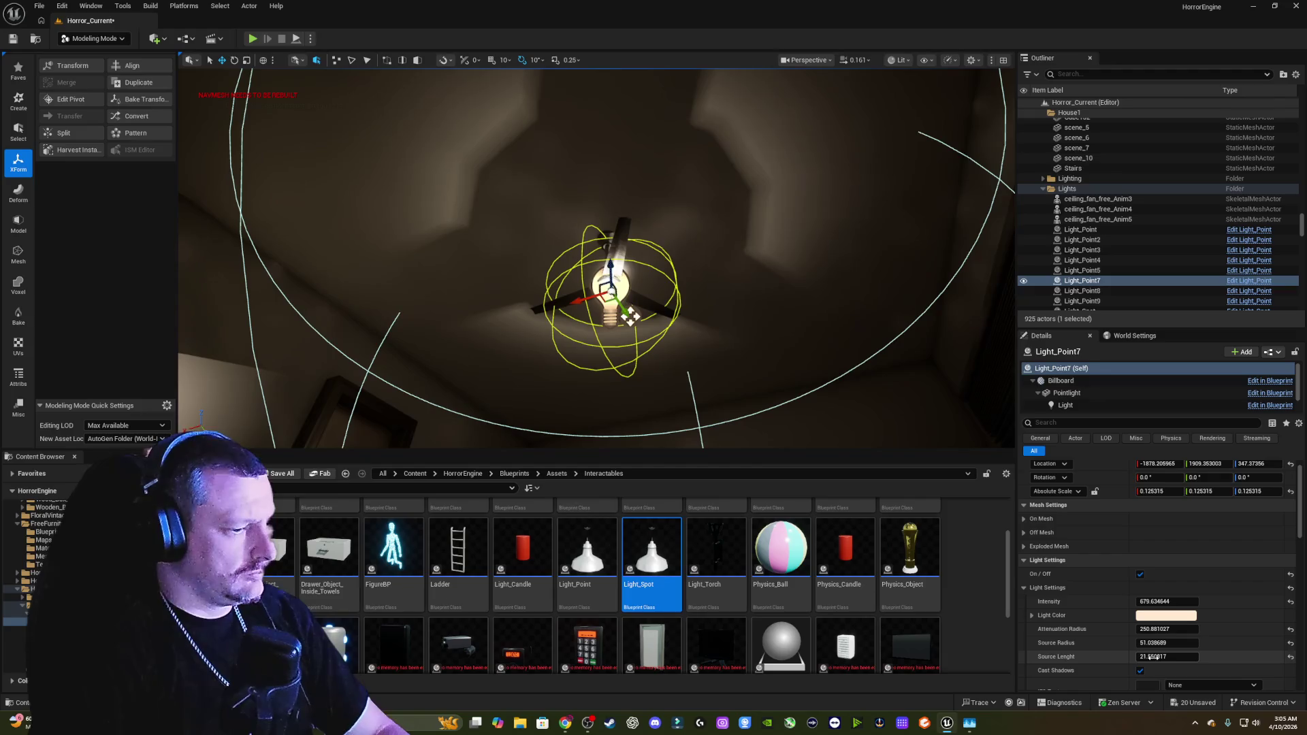
mouse_move(1167, 657)
mouse_down()
mouse_move(1246, 656)
mouse_move(1161, 656)
mouse_move(1182, 642)
mouse_move(1164, 643)
mouse_up()
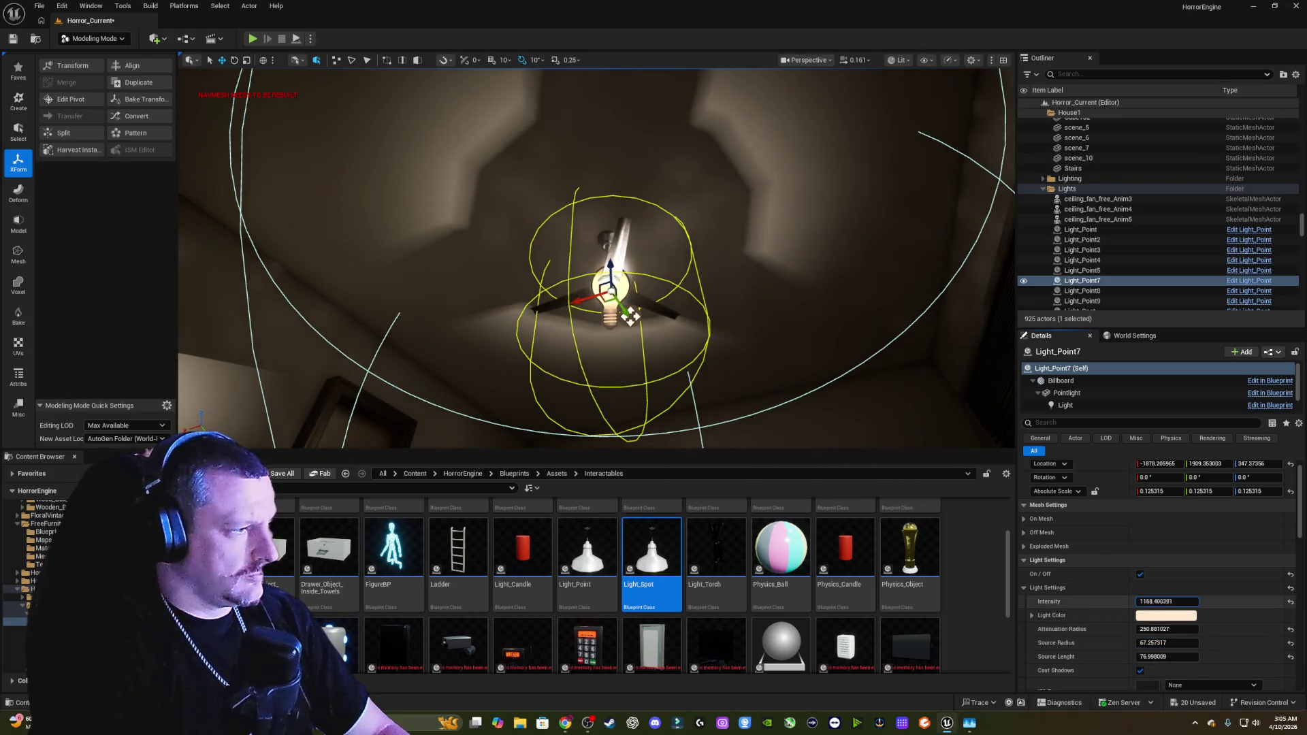
drag(766, 324, 759, 371)
mouse_move(666, 217)
mouse_down()
mouse_move(604, 372)
mouse_move(623, 381)
mouse_move(508, 378)
mouse_move(605, 347)
mouse_move(753, 263)
mouse_move(665, 341)
mouse_move(667, 356)
mouse_move(593, 376)
mouse_move(682, 359)
mouse_move(787, 310)
mouse_up()
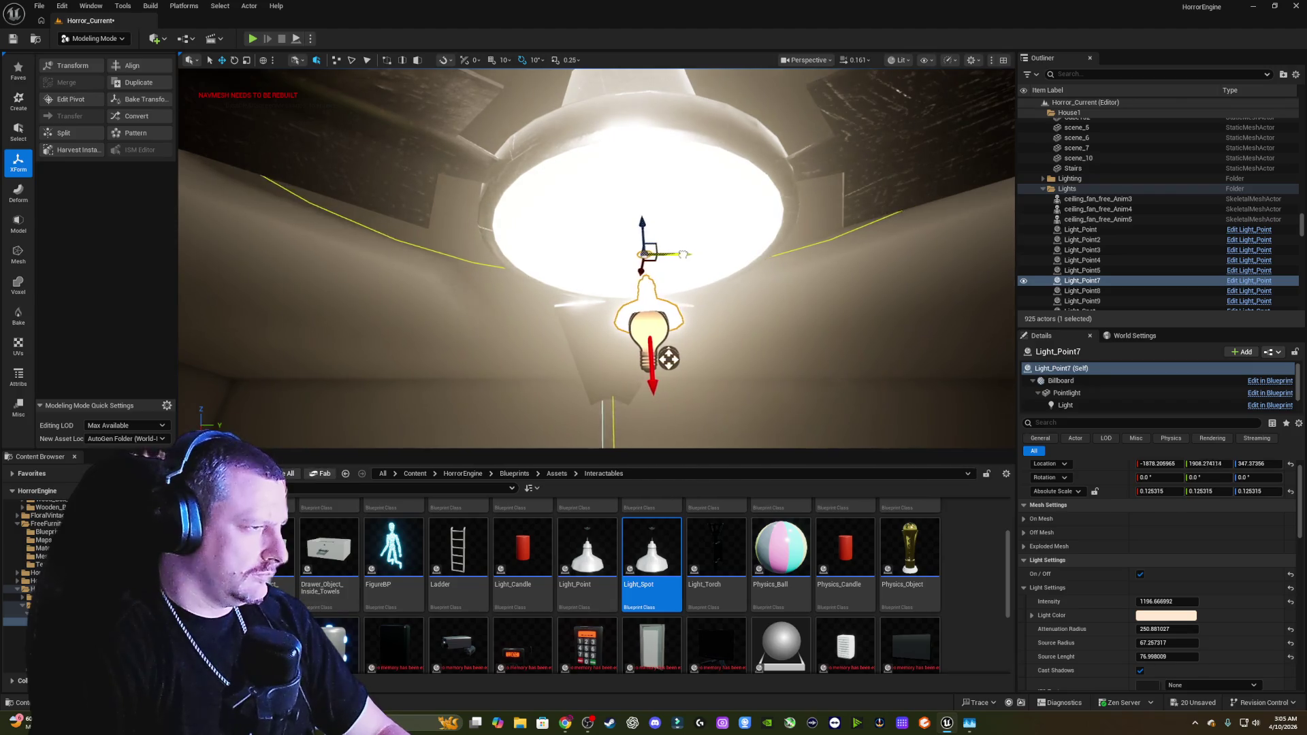
drag(704, 261, 661, 265)
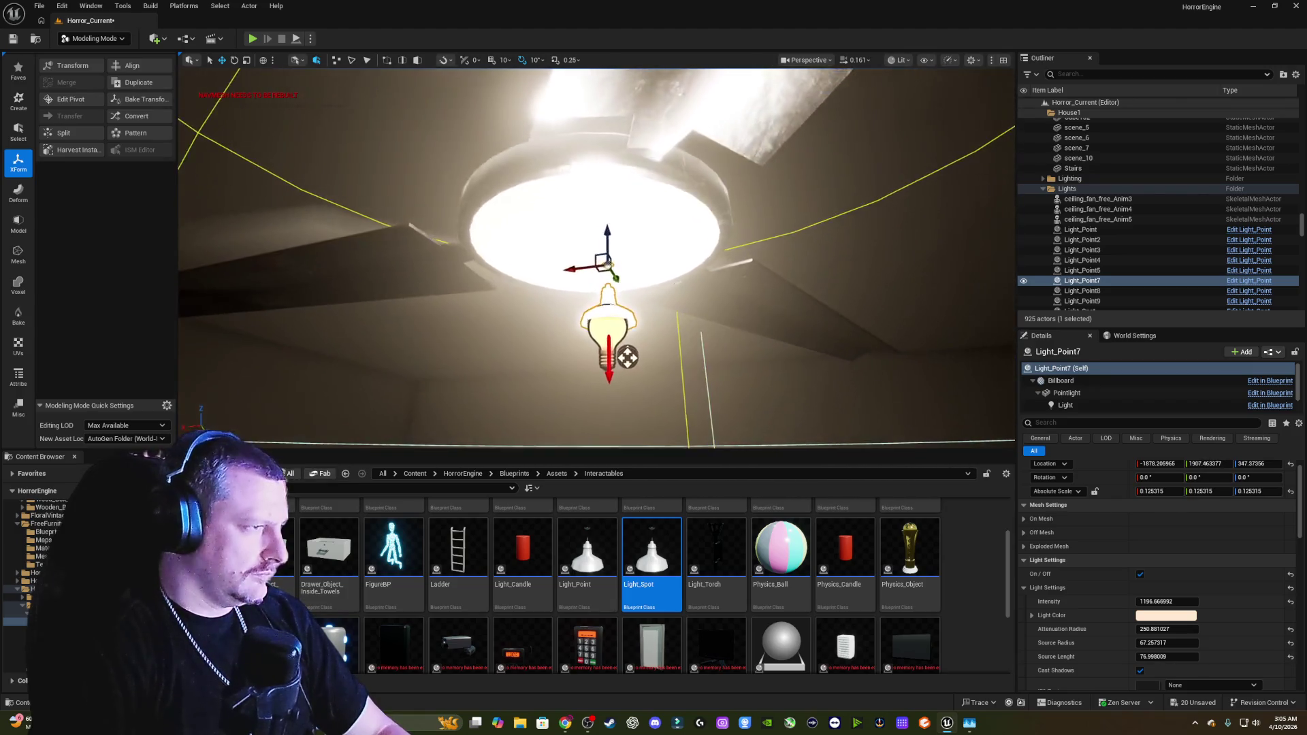
mouse_move(720, 359)
mouse_down()
mouse_move(545, 356)
mouse_move(708, 347)
mouse_move(477, 320)
mouse_move(619, 320)
mouse_move(436, 320)
mouse_move(518, 320)
mouse_move(469, 361)
mouse_move(470, 61)
mouse_up()
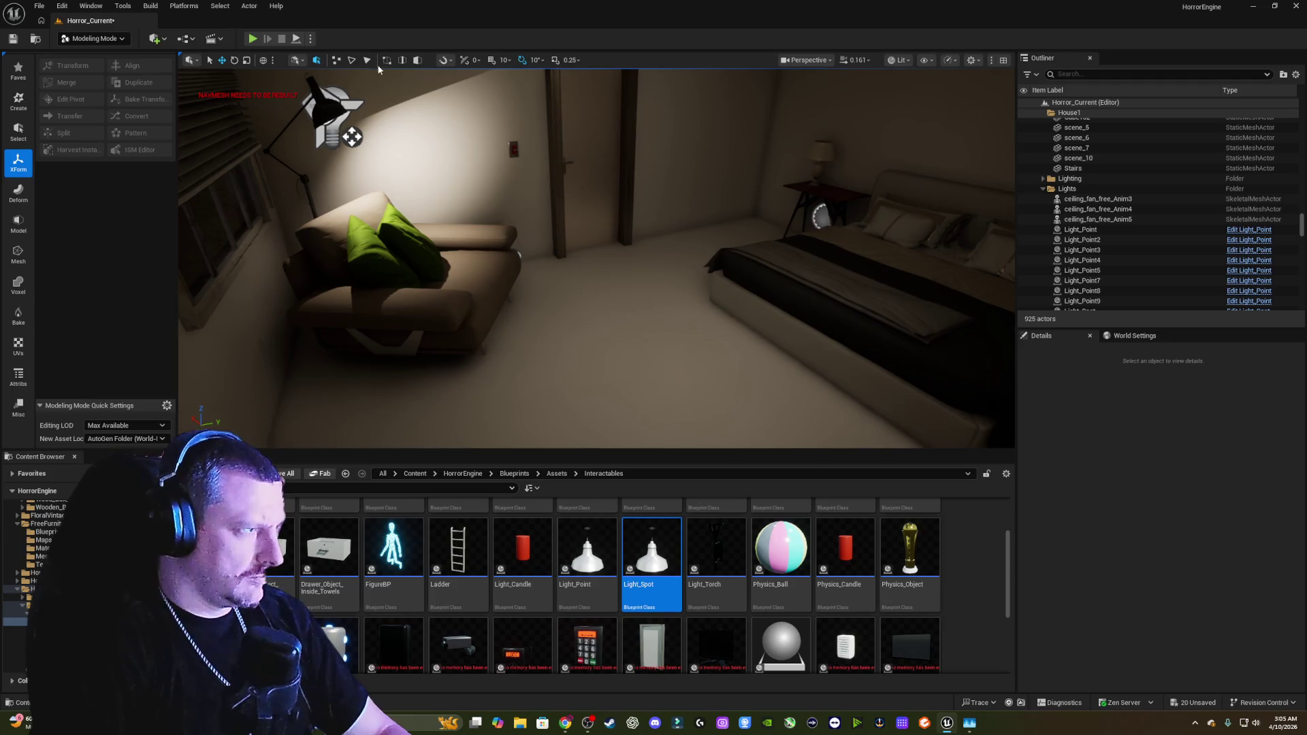
click(296, 39)
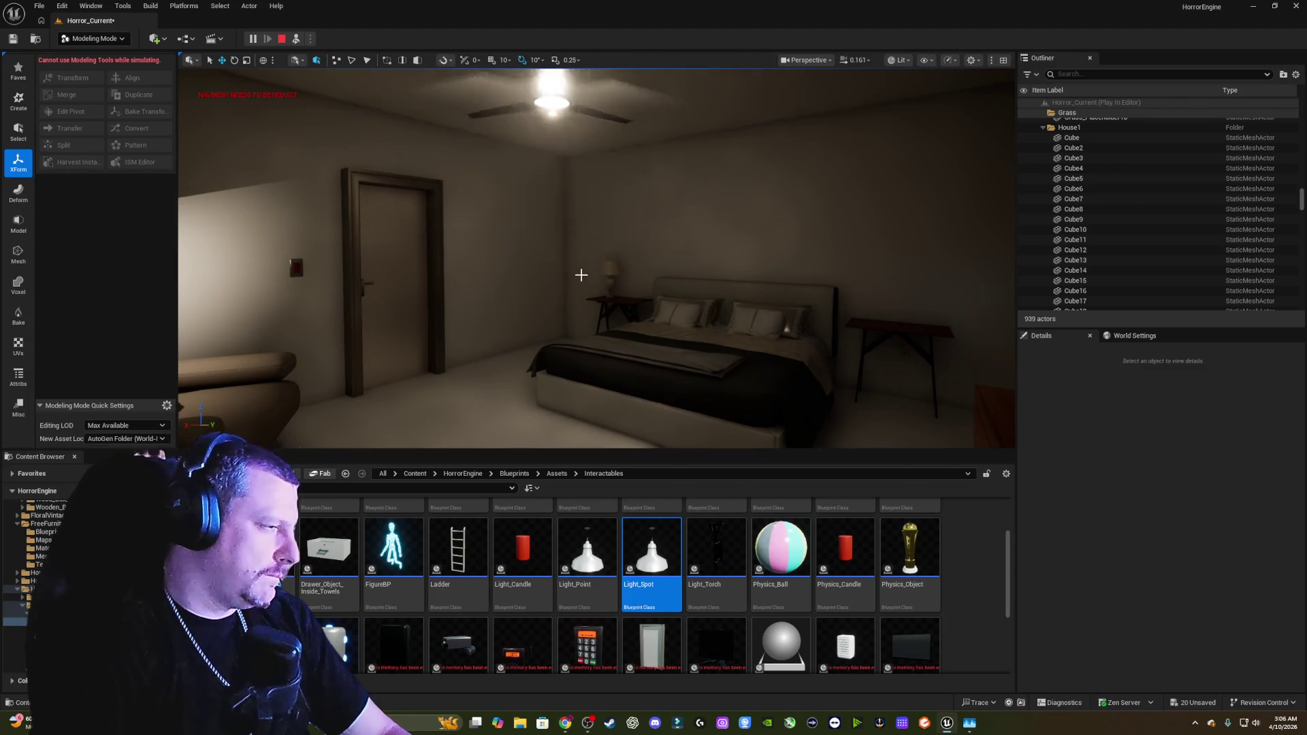
key(Escape)
mouse_move(470, 291)
mouse_down()
mouse_move(576, 263)
mouse_move(625, 222)
mouse_up()
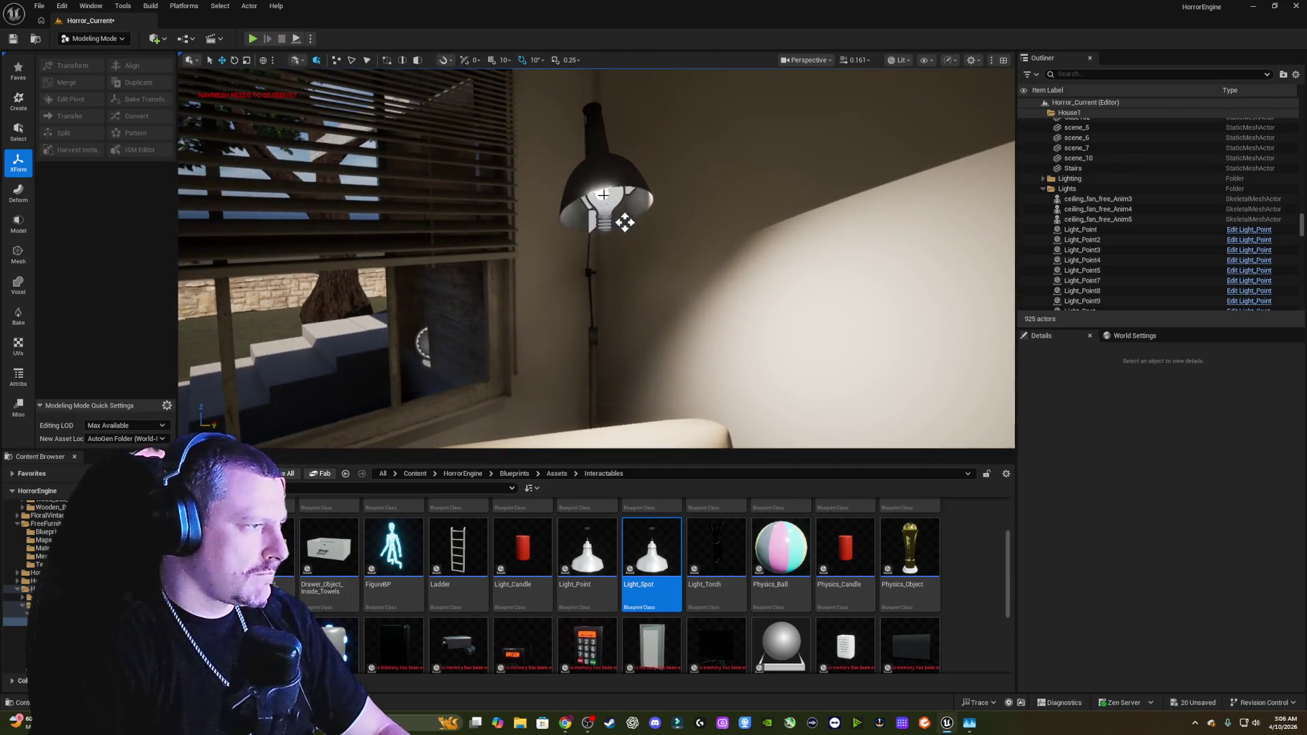
Step: Duplicate Bulb_3 as Bulb_4 and slide the copy along the wall
click(603, 196)
drag(688, 251, 660, 243)
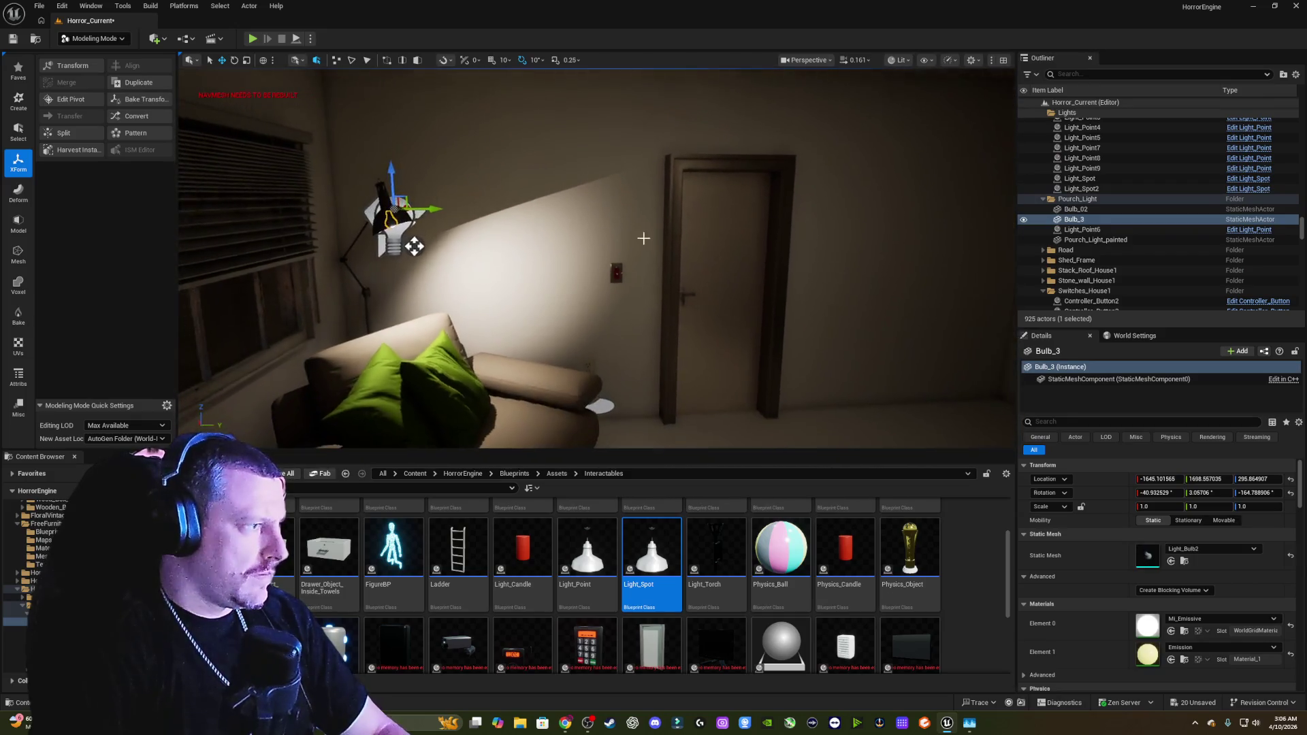
drag(436, 209, 812, 233)
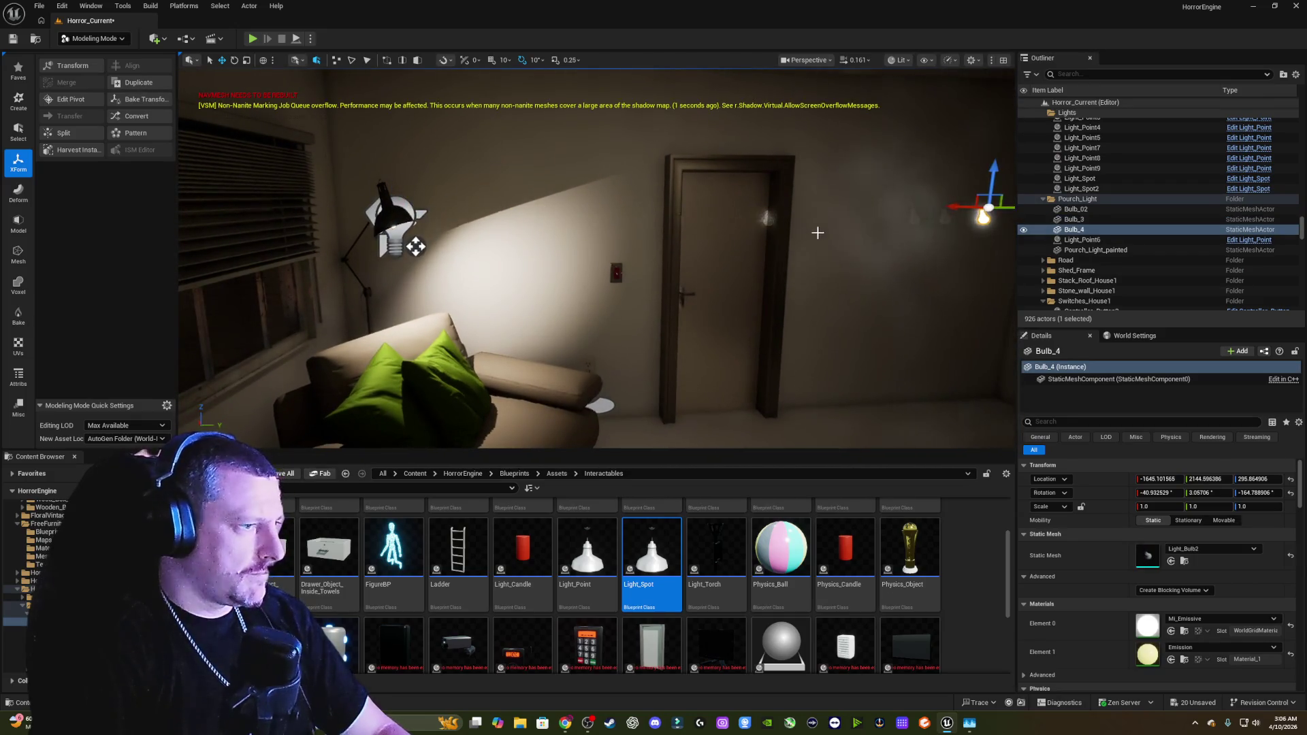
key(f)
mouse_move(594, 170)
mouse_down()
mouse_move(940, 204)
mouse_move(923, 207)
mouse_up()
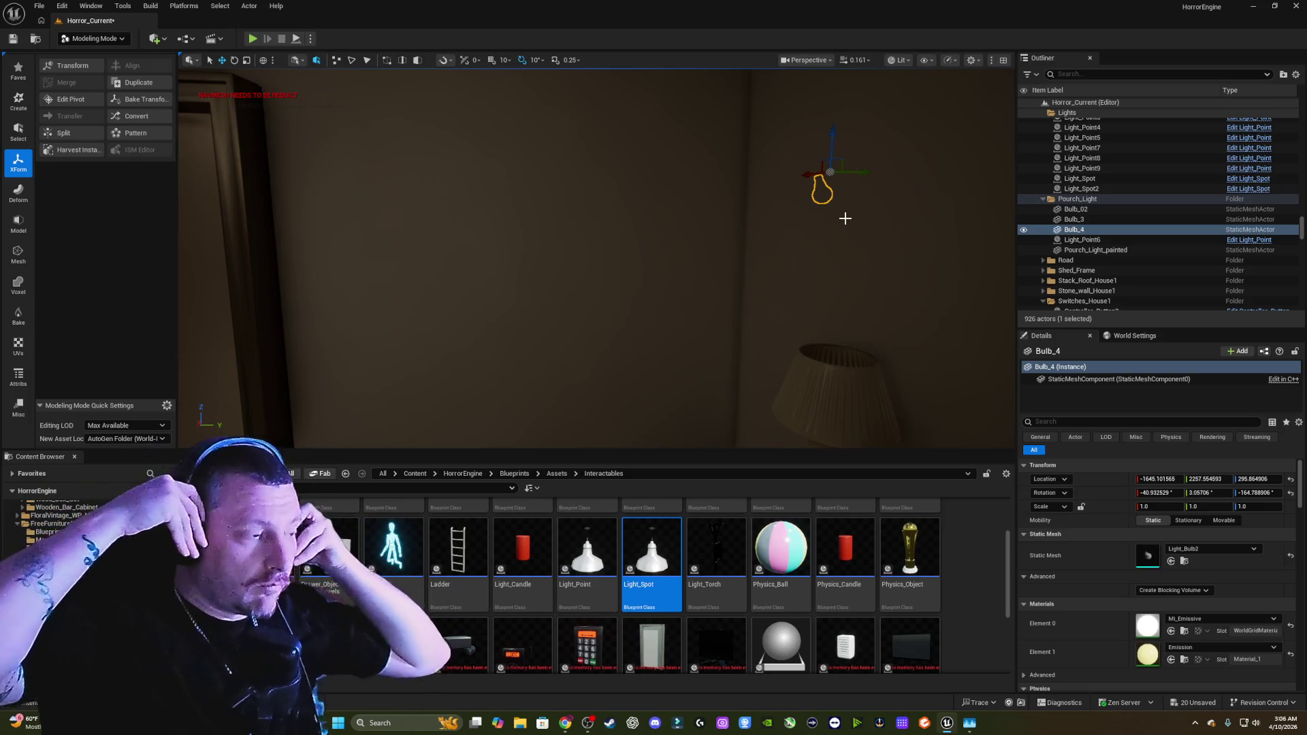
Step: Turn Bulb_4 around by 200 degrees and lower it toward the table lamp
mouse_move(845, 218)
mouse_down()
mouse_move(865, 204)
mouse_move(680, 163)
mouse_move(599, 170)
mouse_move(559, 155)
mouse_move(509, 163)
mouse_move(448, 221)
mouse_move(392, 154)
mouse_move(611, 168)
mouse_up()
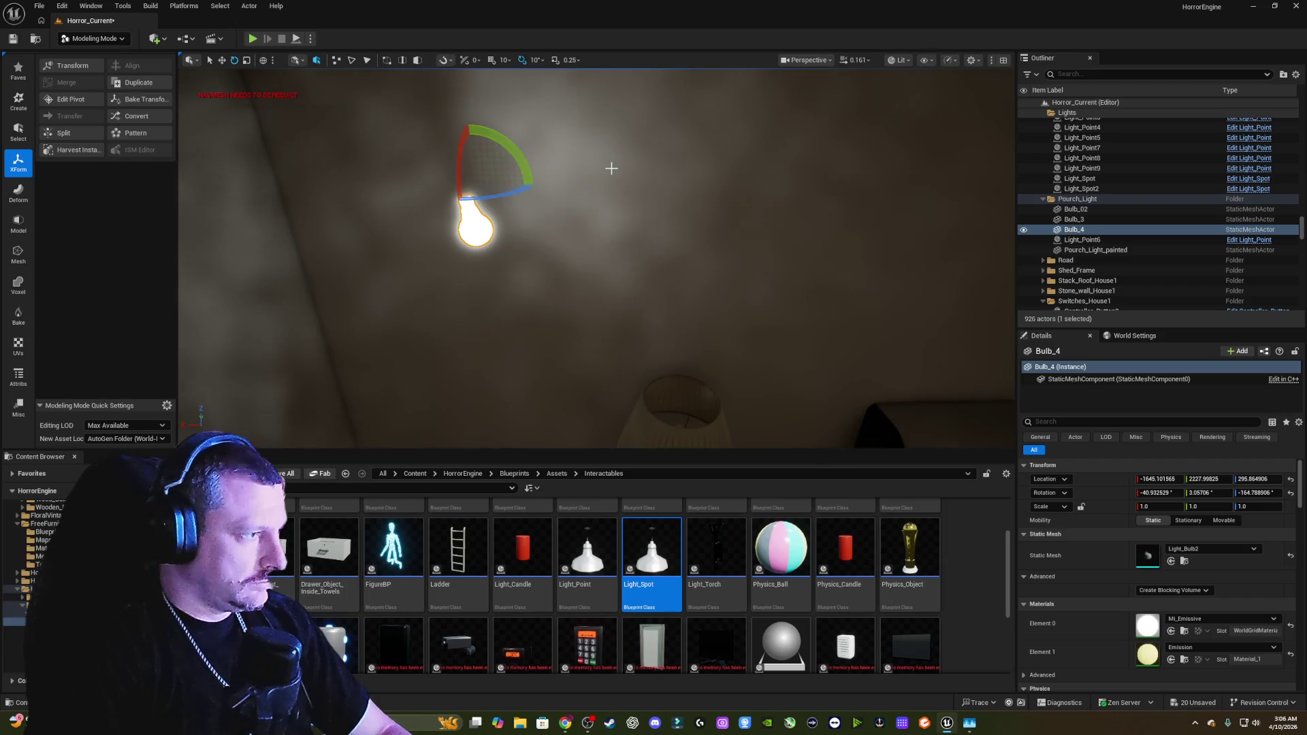
mouse_move(501, 137)
mouse_down()
mouse_move(535, 205)
mouse_move(531, 191)
mouse_up()
key(w)
drag(473, 146, 507, 446)
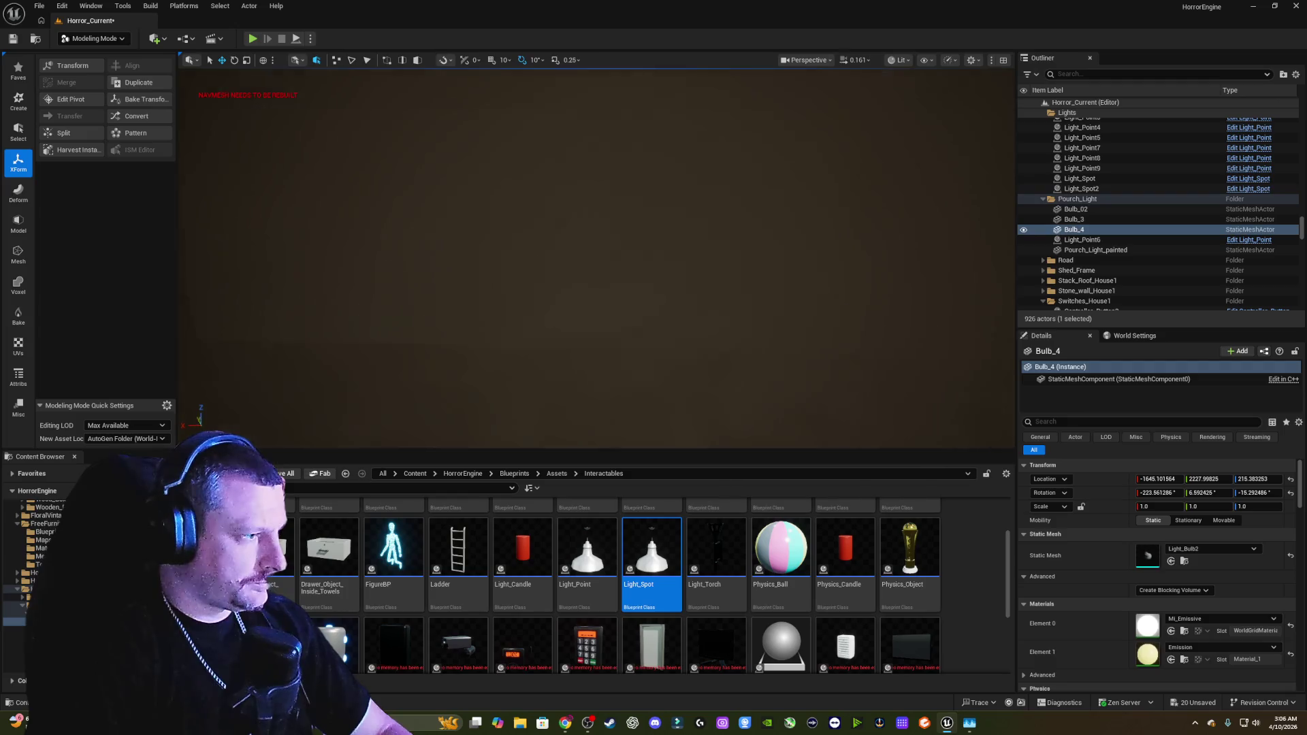
scroll(597, 259, down, 3)
scroll(597, 259, up, 2)
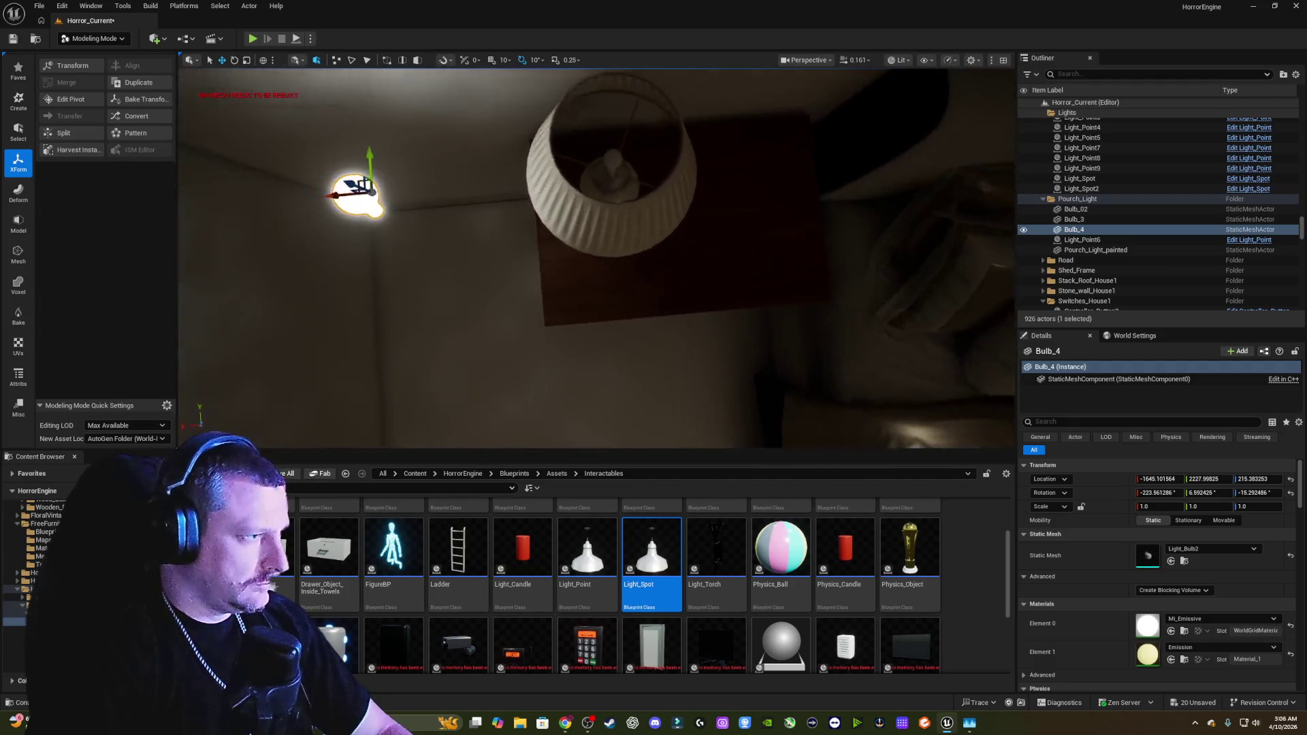
scroll(619, 185, up, 3)
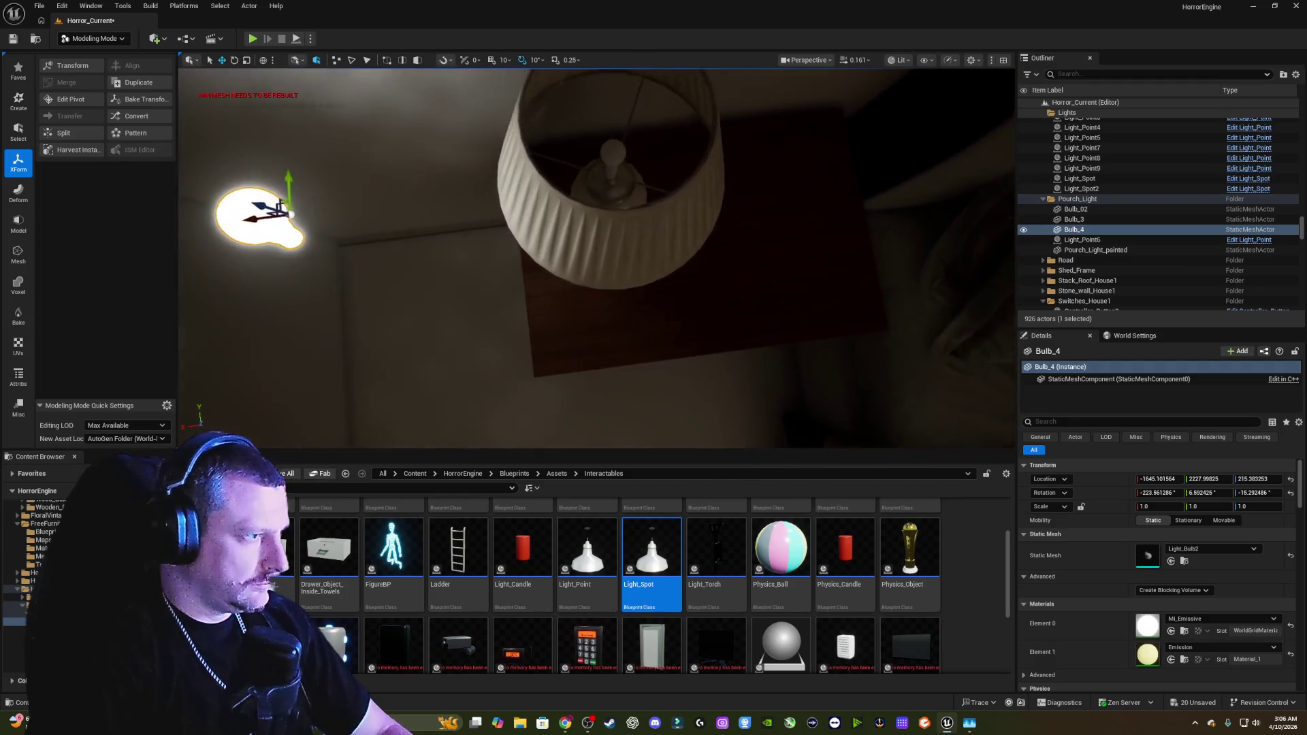
click(617, 188)
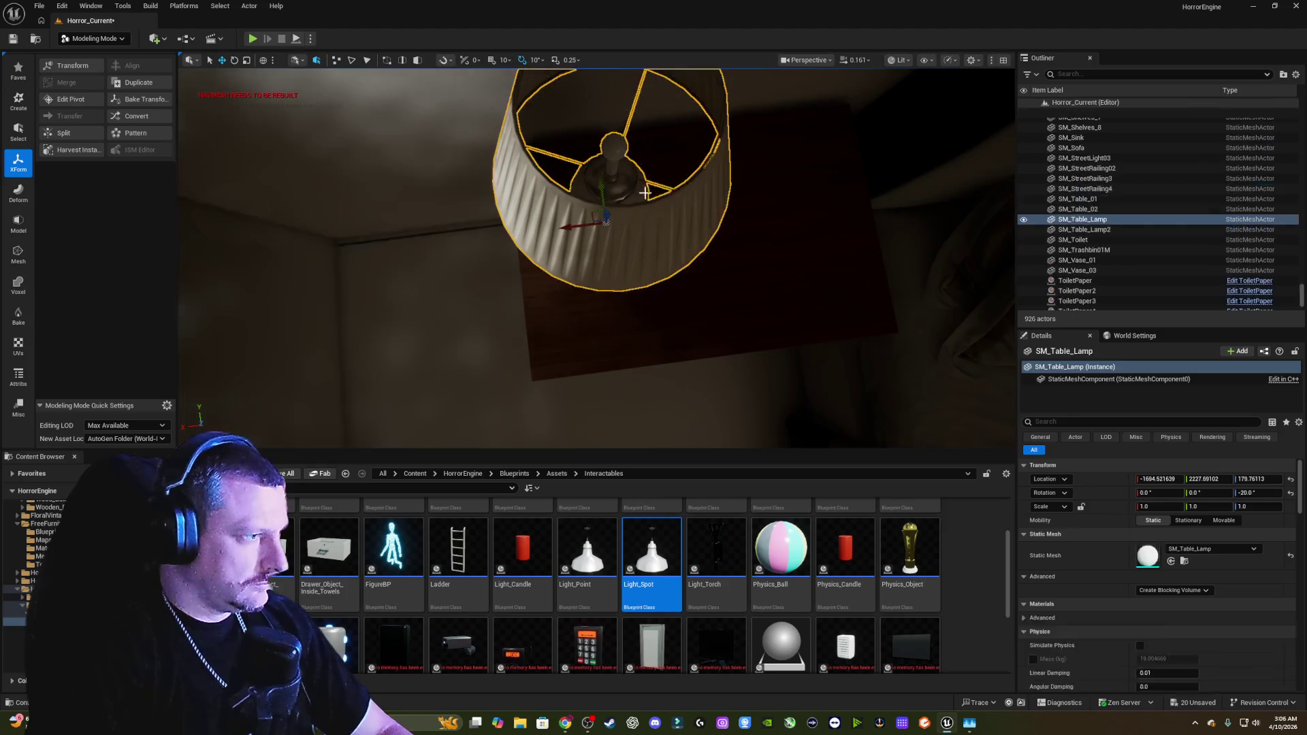
Step: Split the table lamp into parts by overlapping vertices, after trying connected pieces and material
click(77, 134)
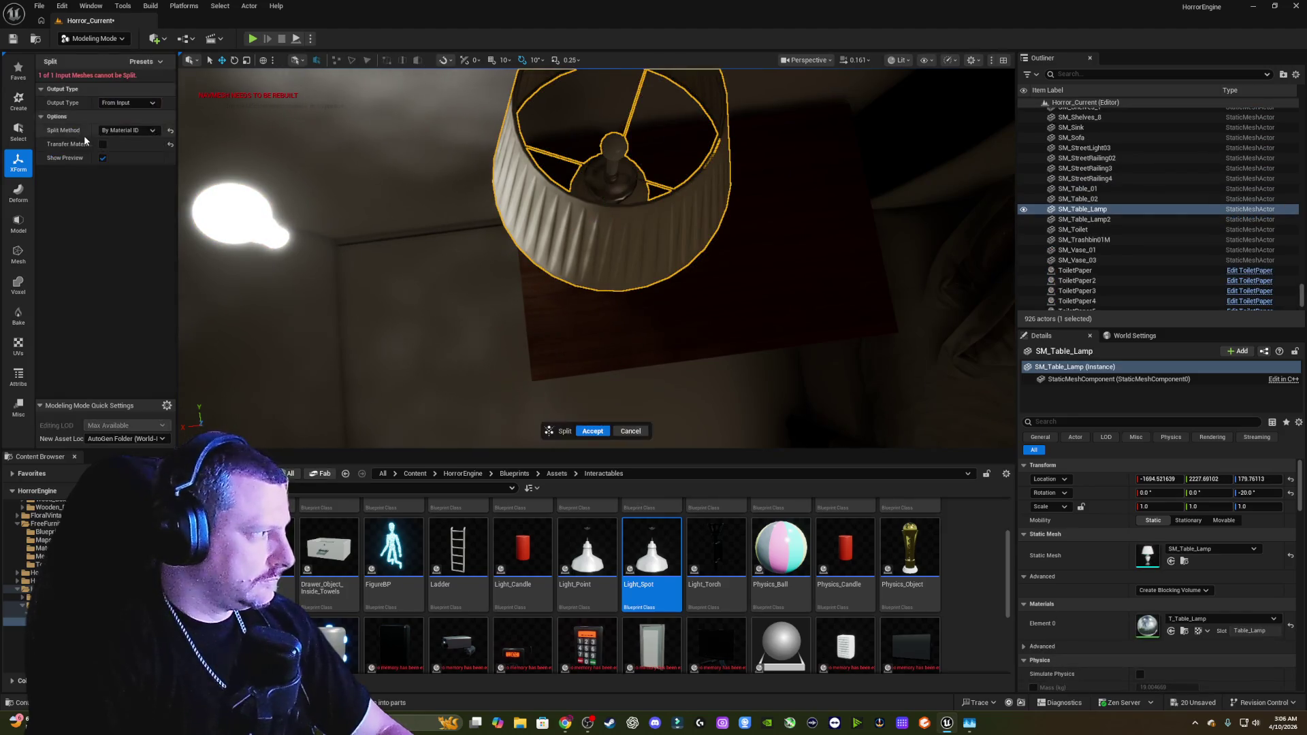
click(130, 130)
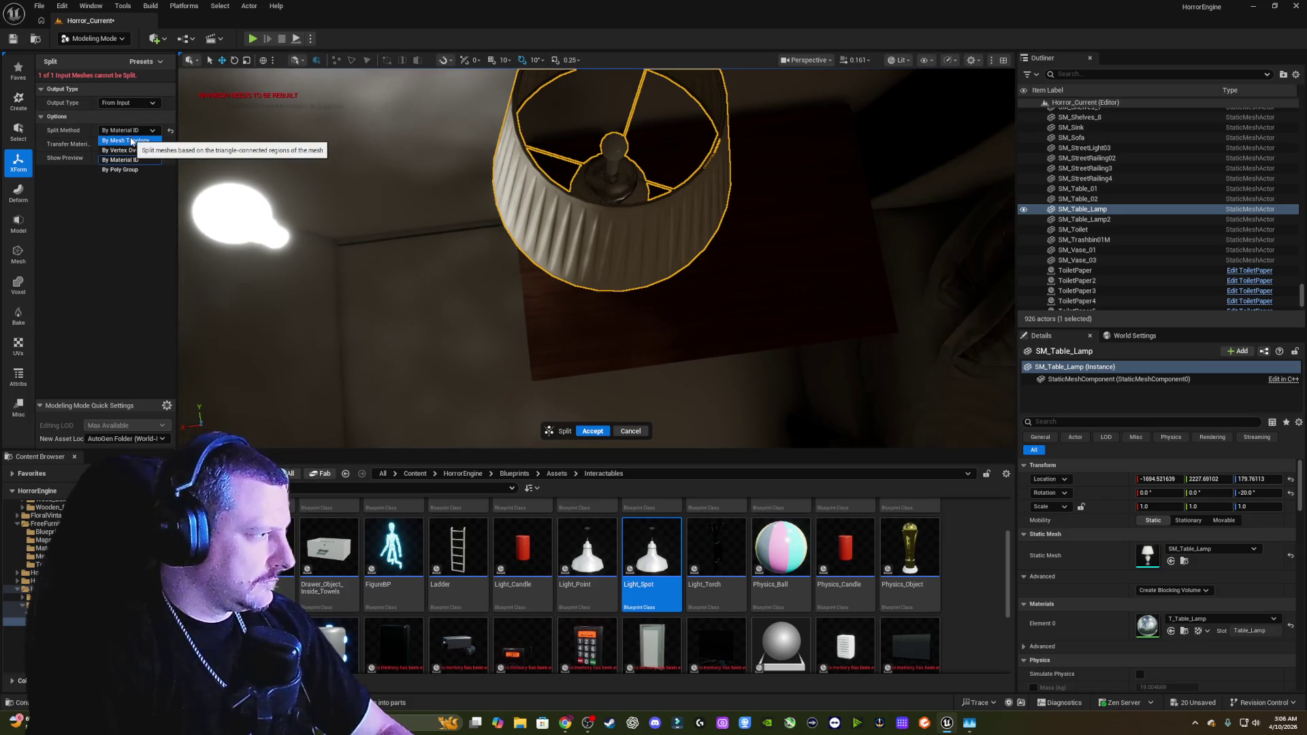
click(133, 141)
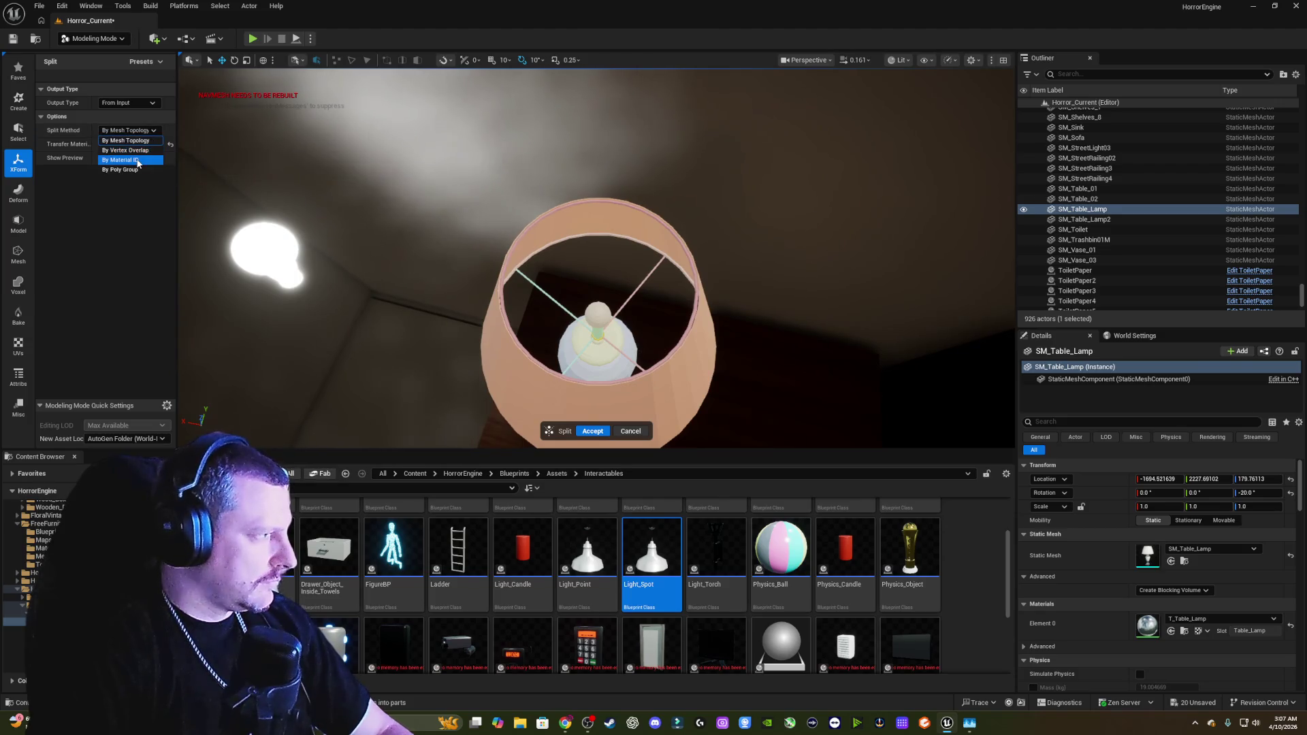
click(139, 159)
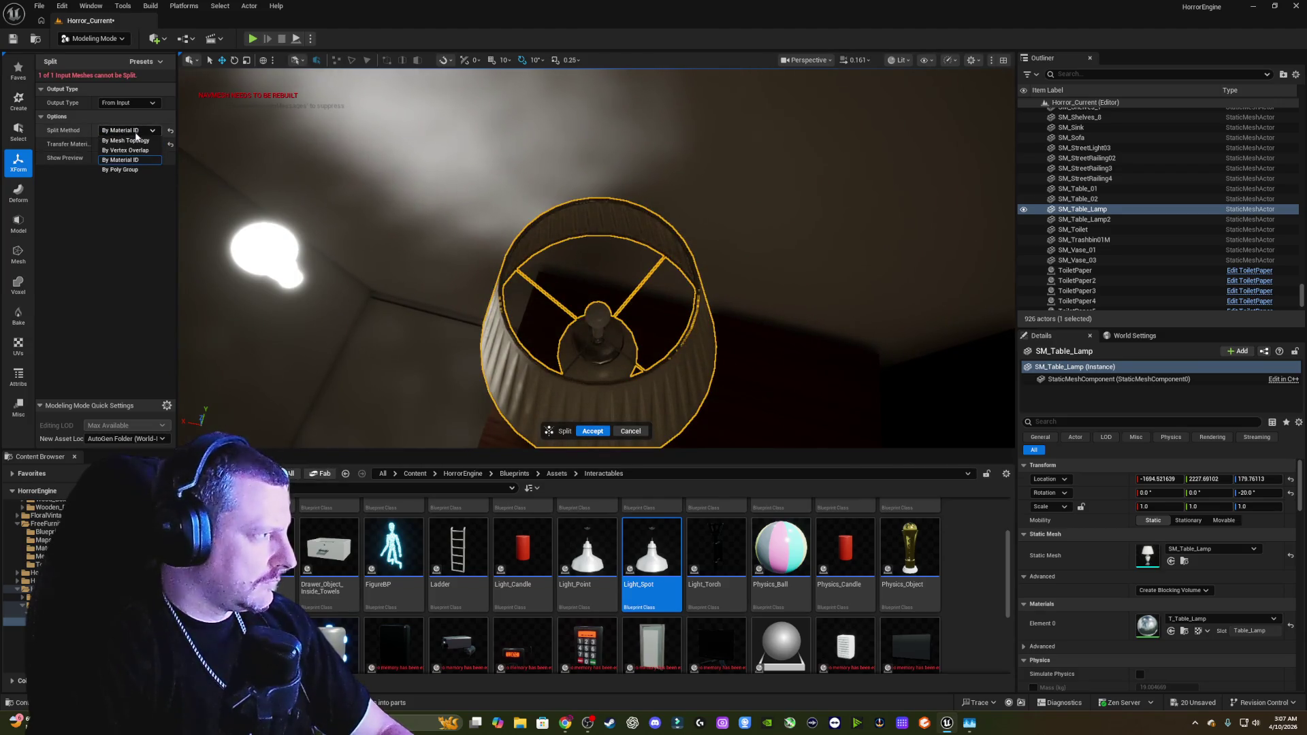
click(139, 151)
scroll(596, 259, up, 3)
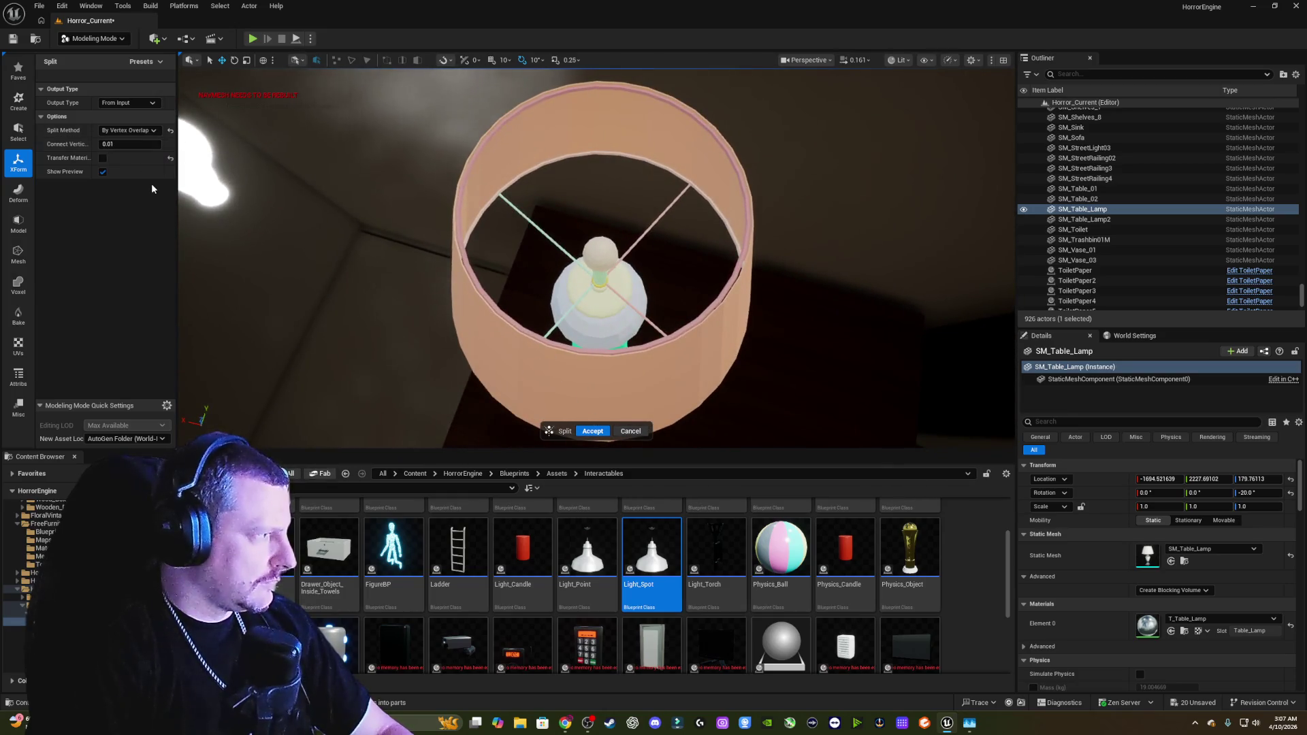
click(591, 432)
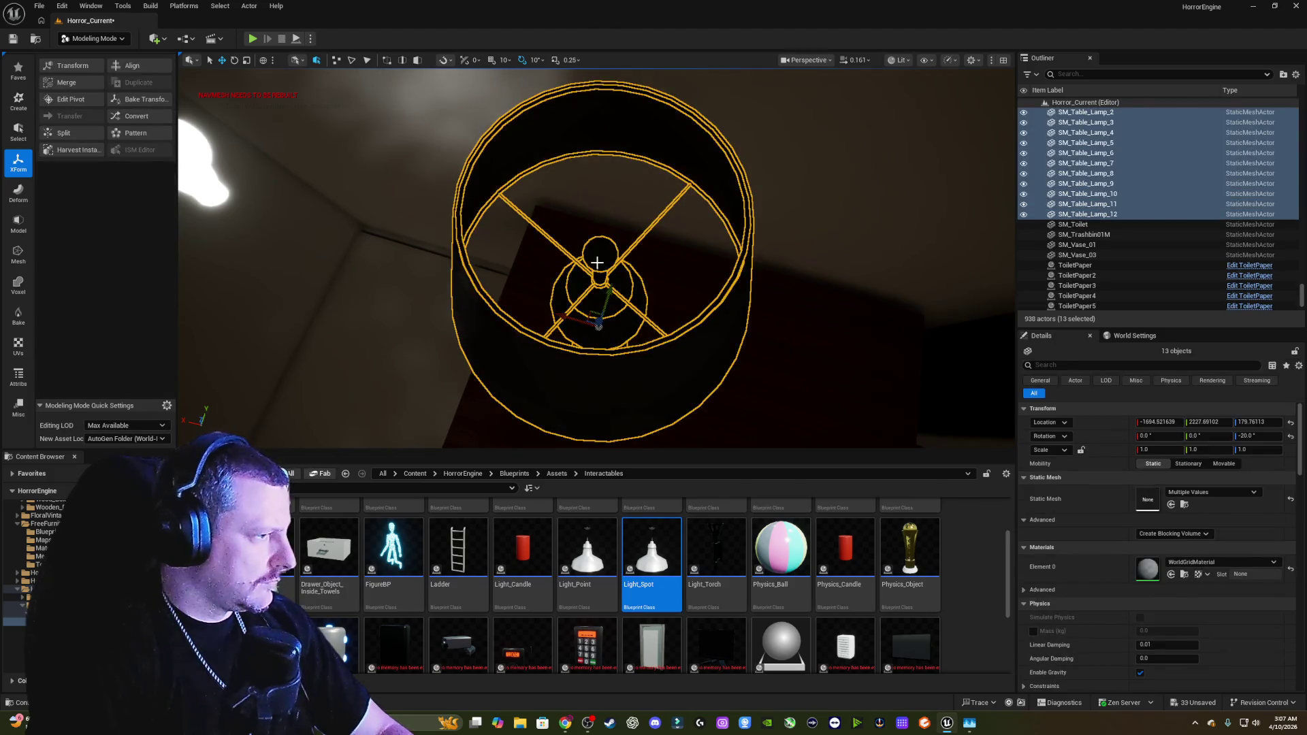
Step: Delete the small leftover lamp part, then select the glowing bulb
click(601, 259)
key(Delete)
mouse_move(601, 258)
mouse_down()
mouse_move(479, 267)
mouse_move(350, 315)
mouse_move(680, 314)
mouse_move(661, 337)
mouse_move(636, 282)
mouse_move(777, 287)
mouse_up()
click(480, 267)
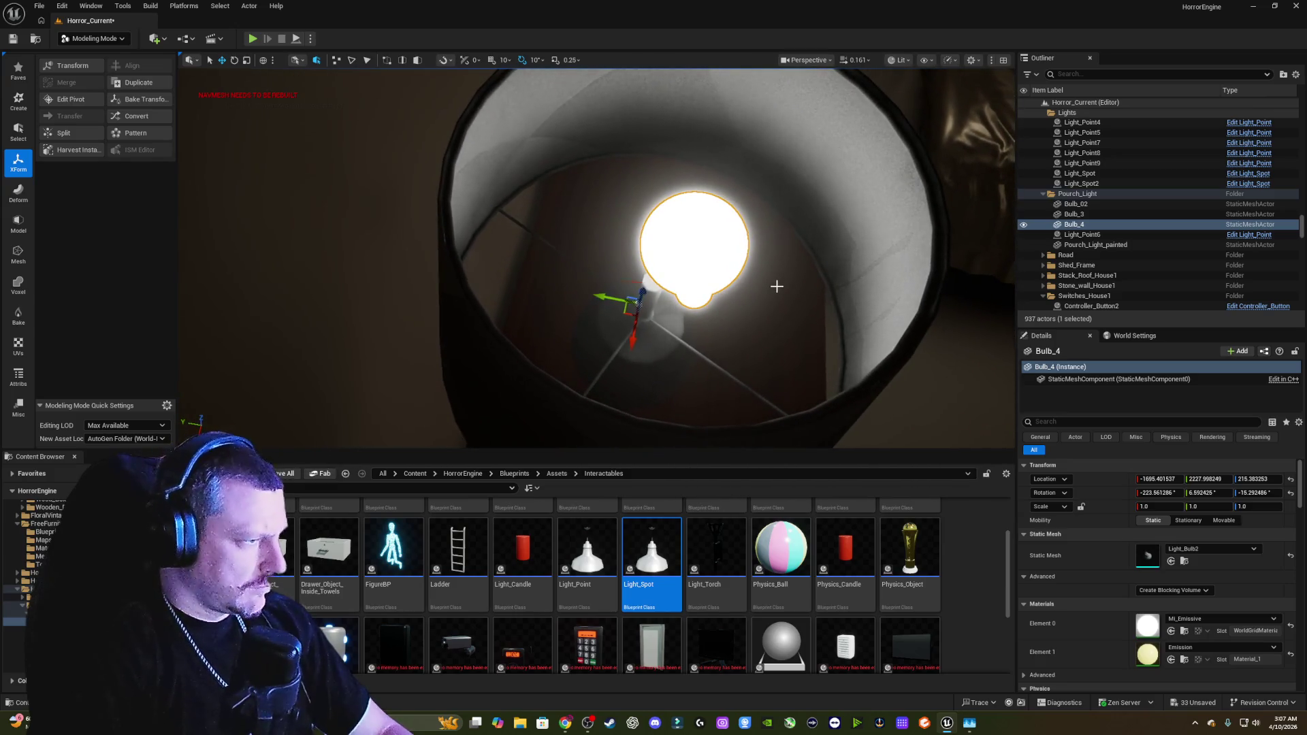
Step: Tilt Bulb_4 about 10 degrees, scale it to about 0.64, and nudge it inside the shade
drag(645, 284, 564, 289)
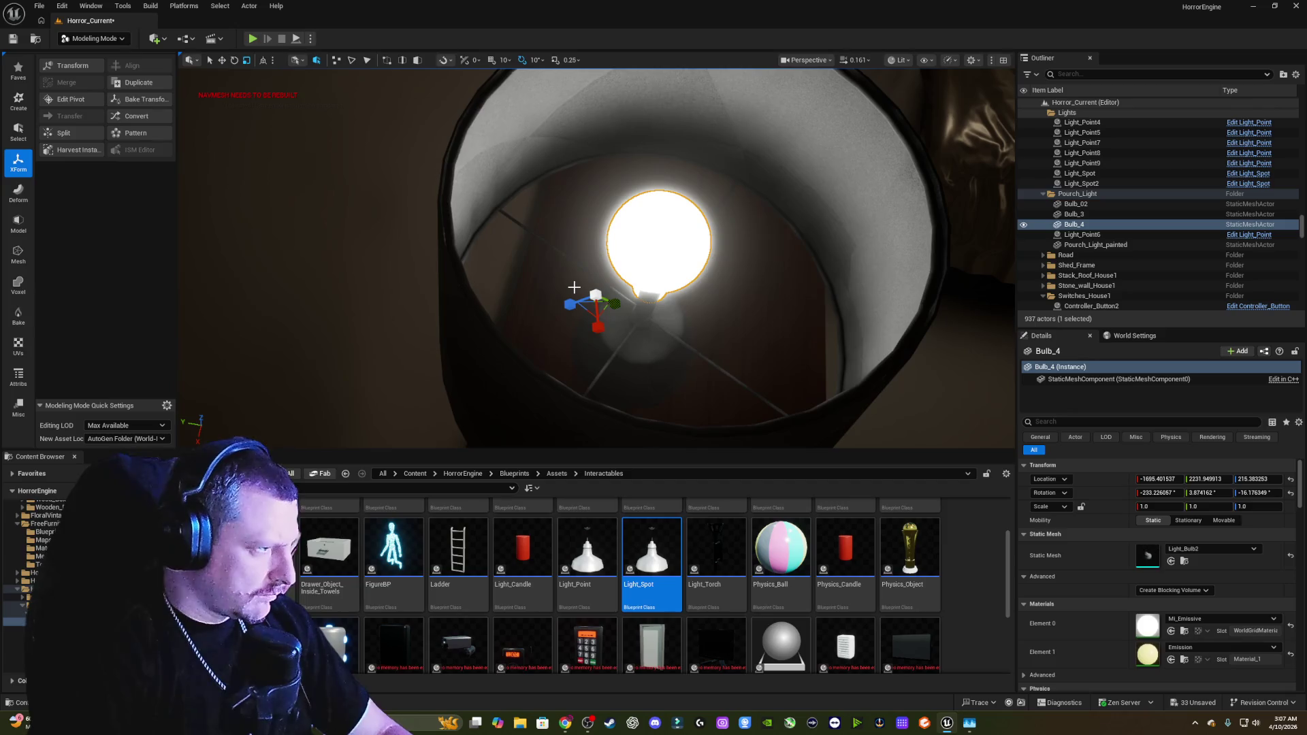
mouse_move(595, 307)
mouse_down()
mouse_move(605, 296)
mouse_move(578, 323)
mouse_move(600, 264)
mouse_move(574, 268)
mouse_move(587, 270)
mouse_up()
key(w)
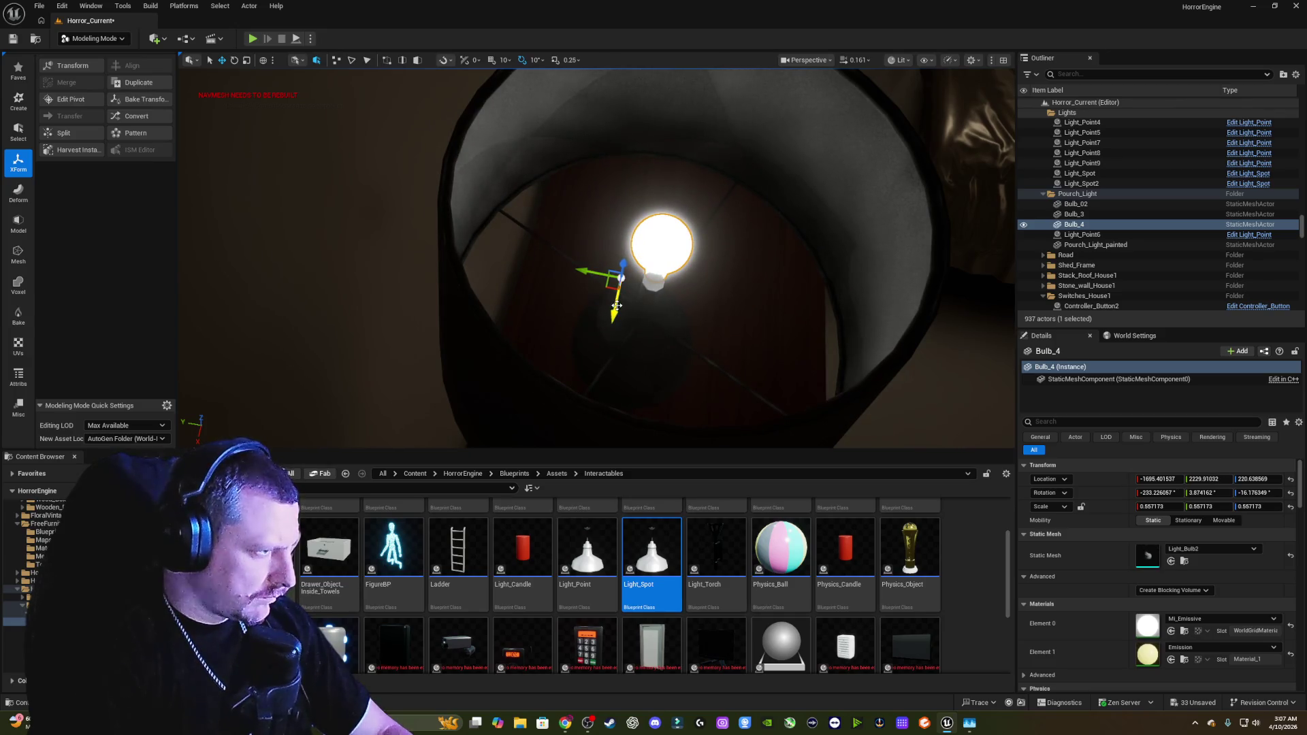
drag(614, 313, 611, 320)
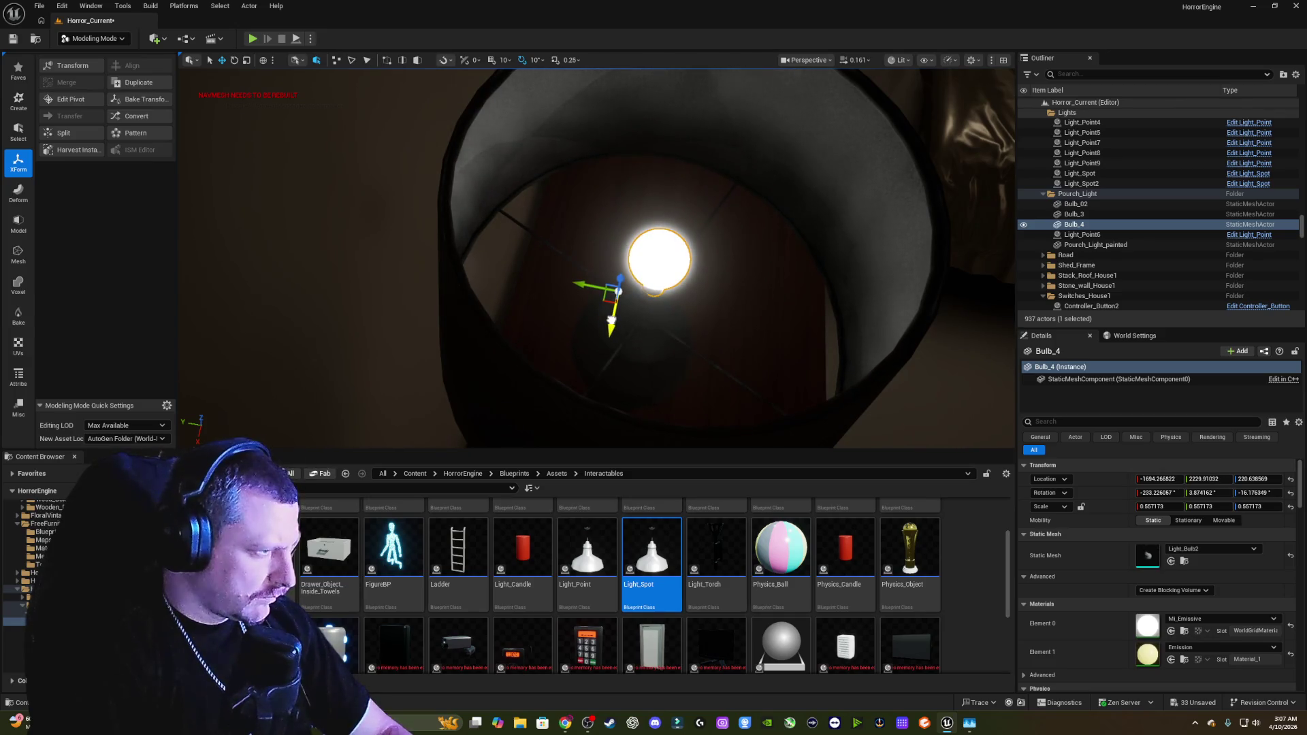
scroll(611, 320, up, 10)
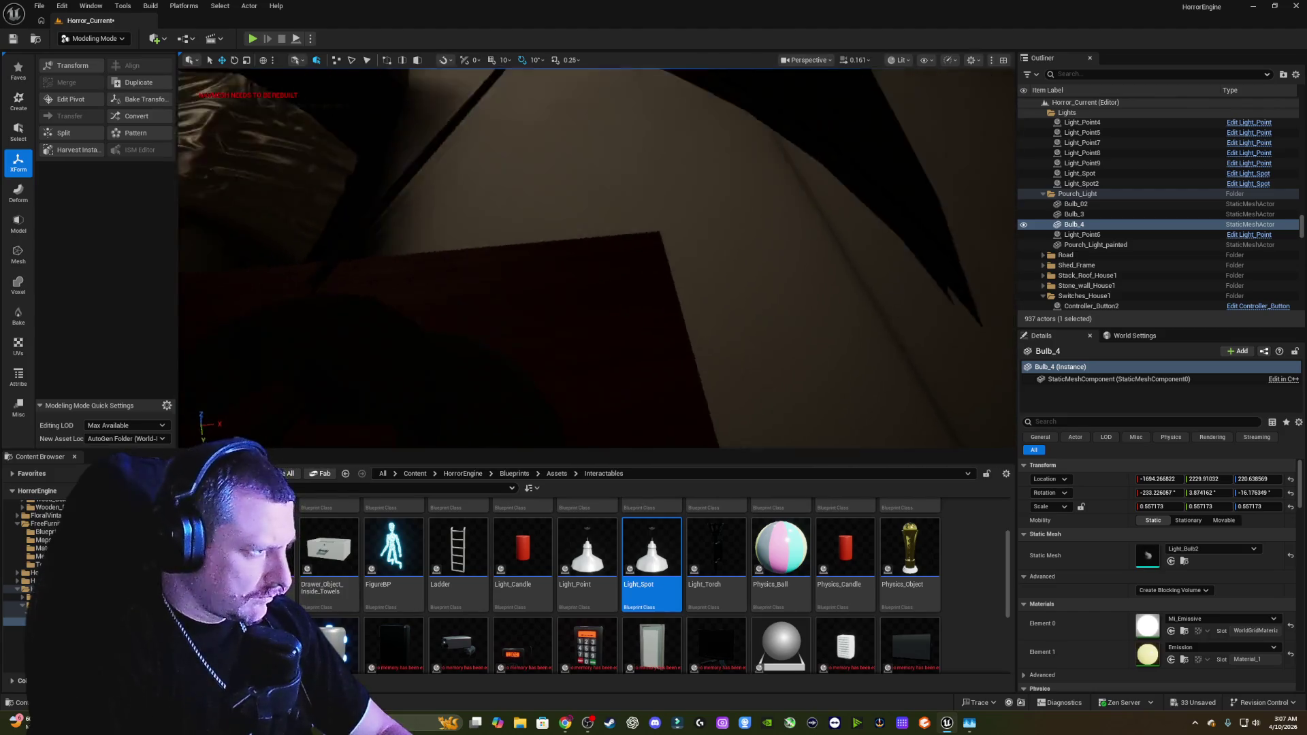
scroll(671, 333, down, 10)
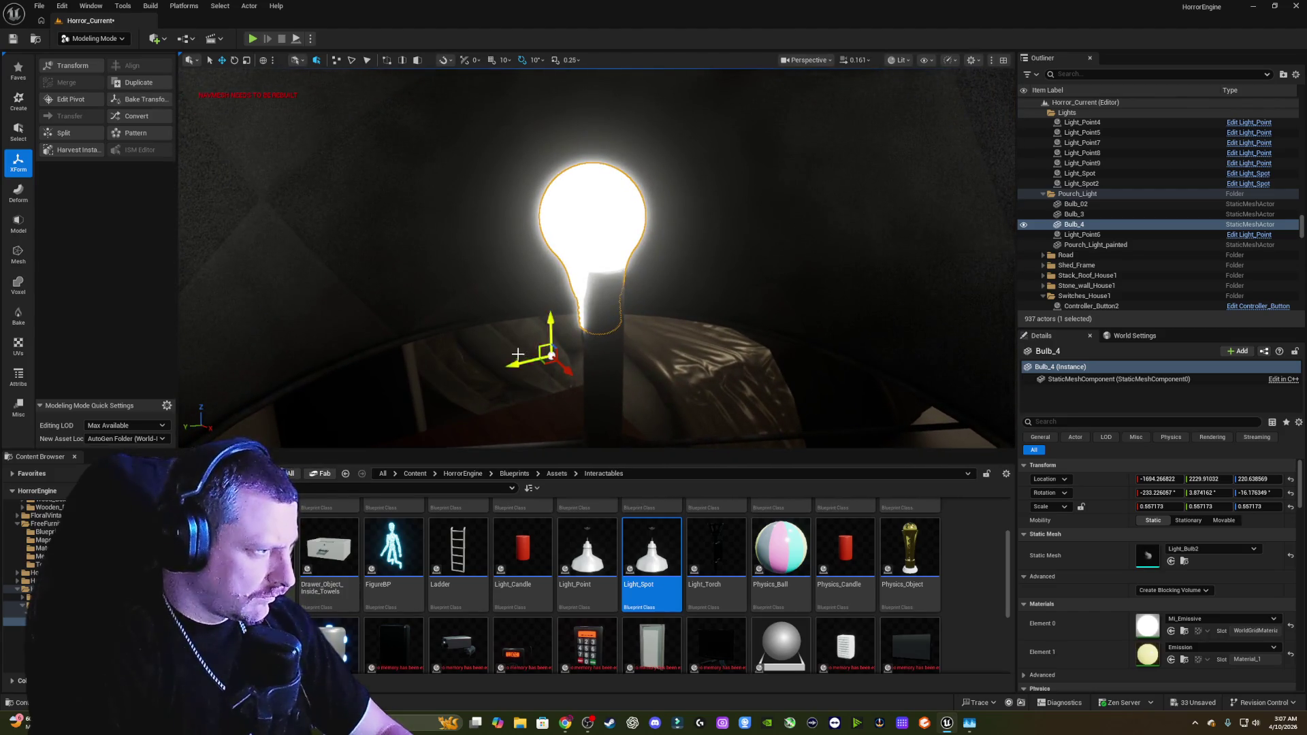
mouse_move(568, 371)
mouse_down()
mouse_move(553, 354)
mouse_move(521, 367)
mouse_move(504, 327)
mouse_move(561, 378)
mouse_move(511, 372)
mouse_move(558, 381)
mouse_up()
key(e)
key(w)
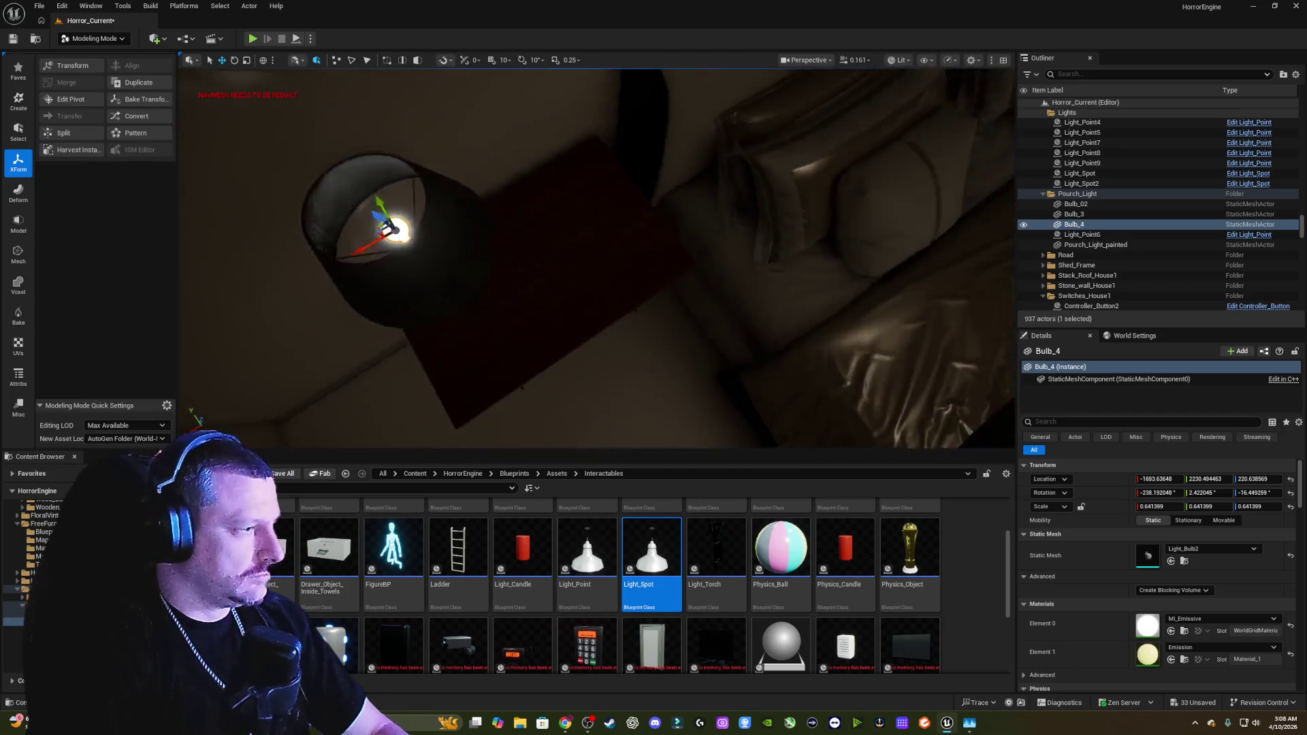
click(639, 299)
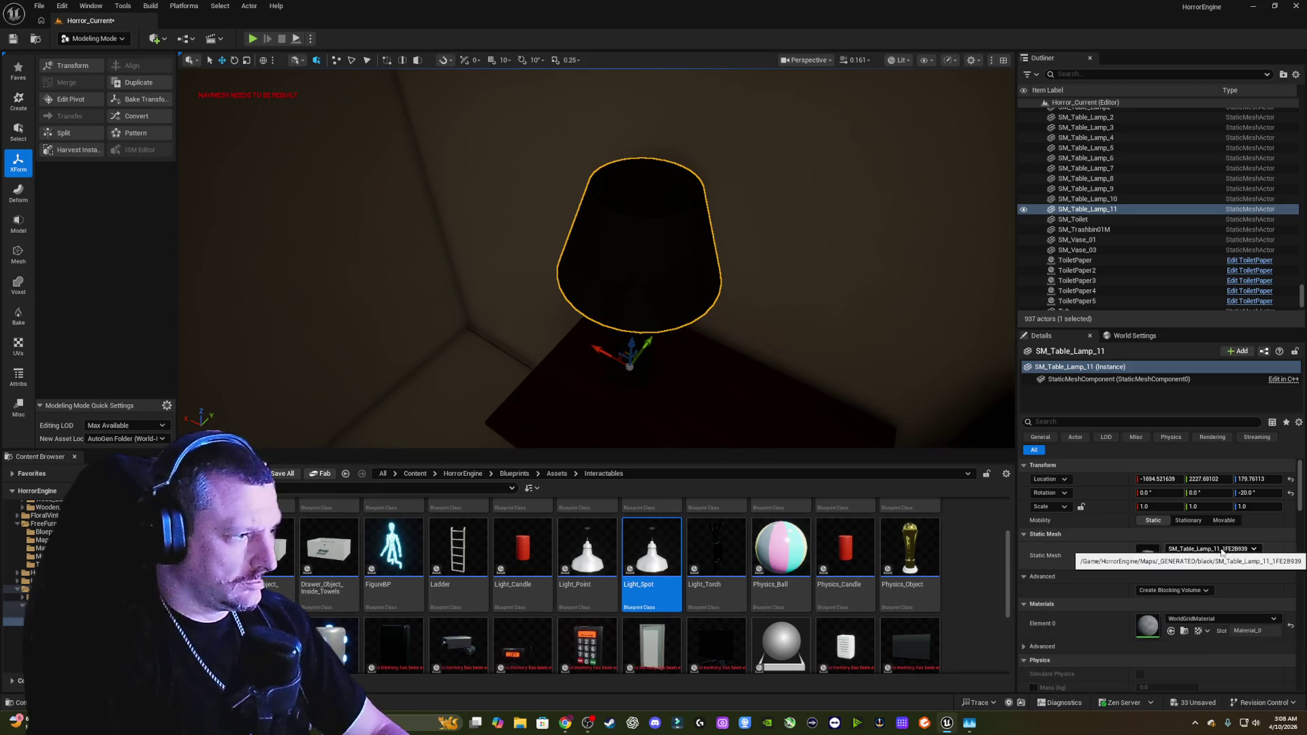
Step: Search the shade's Static Mesh picker for copper, bronze and white, then list its Element 0 materials
click(1222, 551)
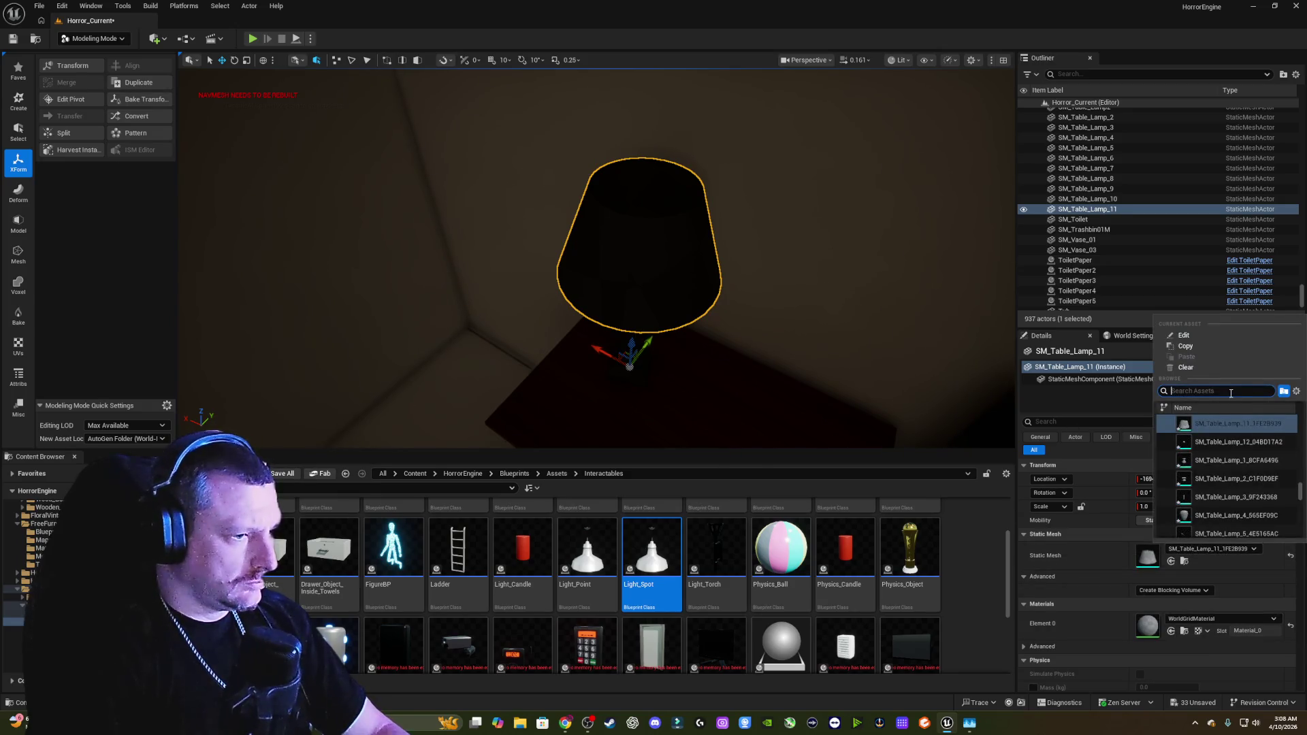
text(copper)
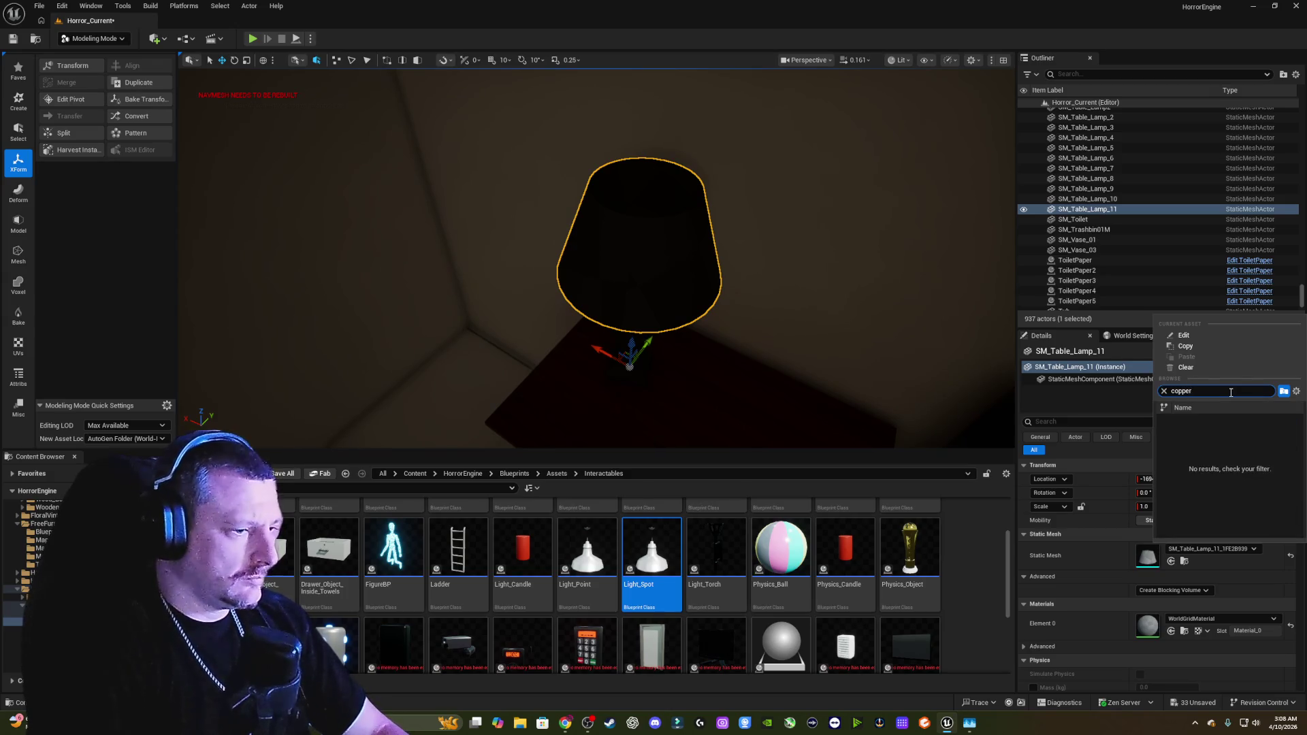
key(BackSpace)
key(BackSpace)
key(BackSpace)
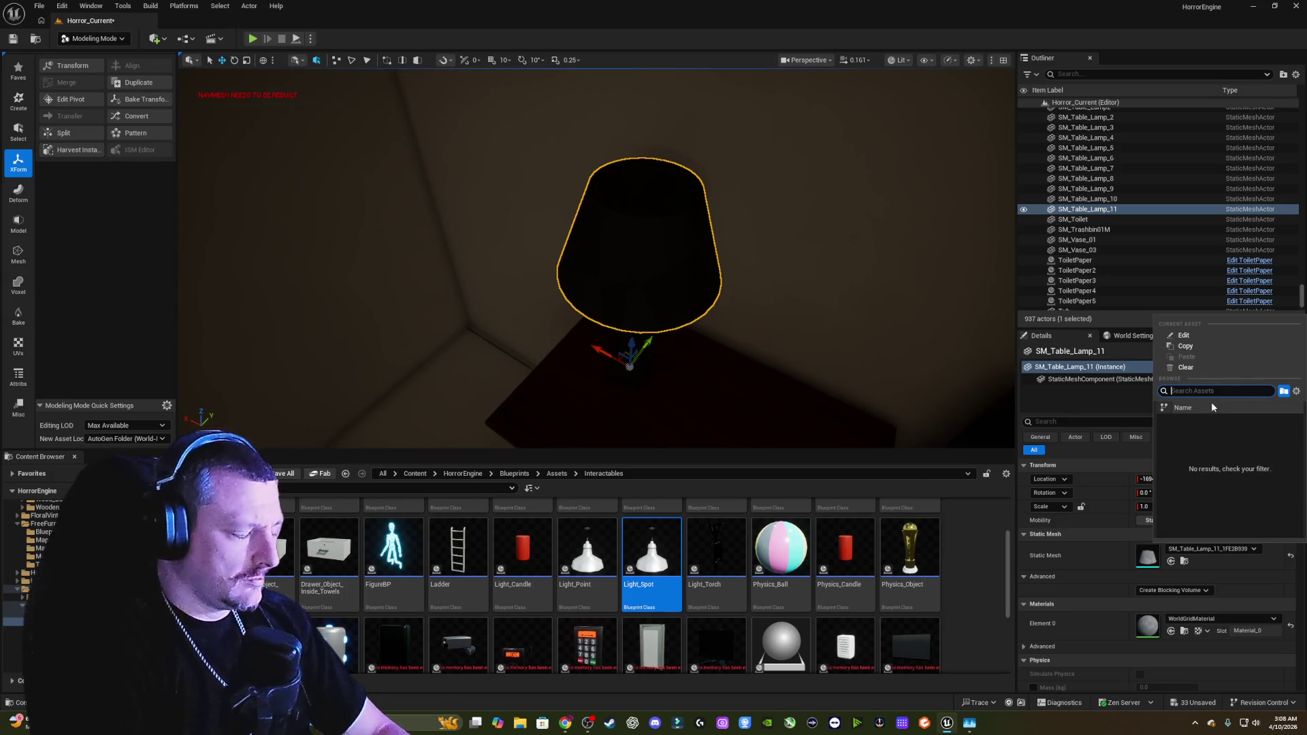
text(bron)
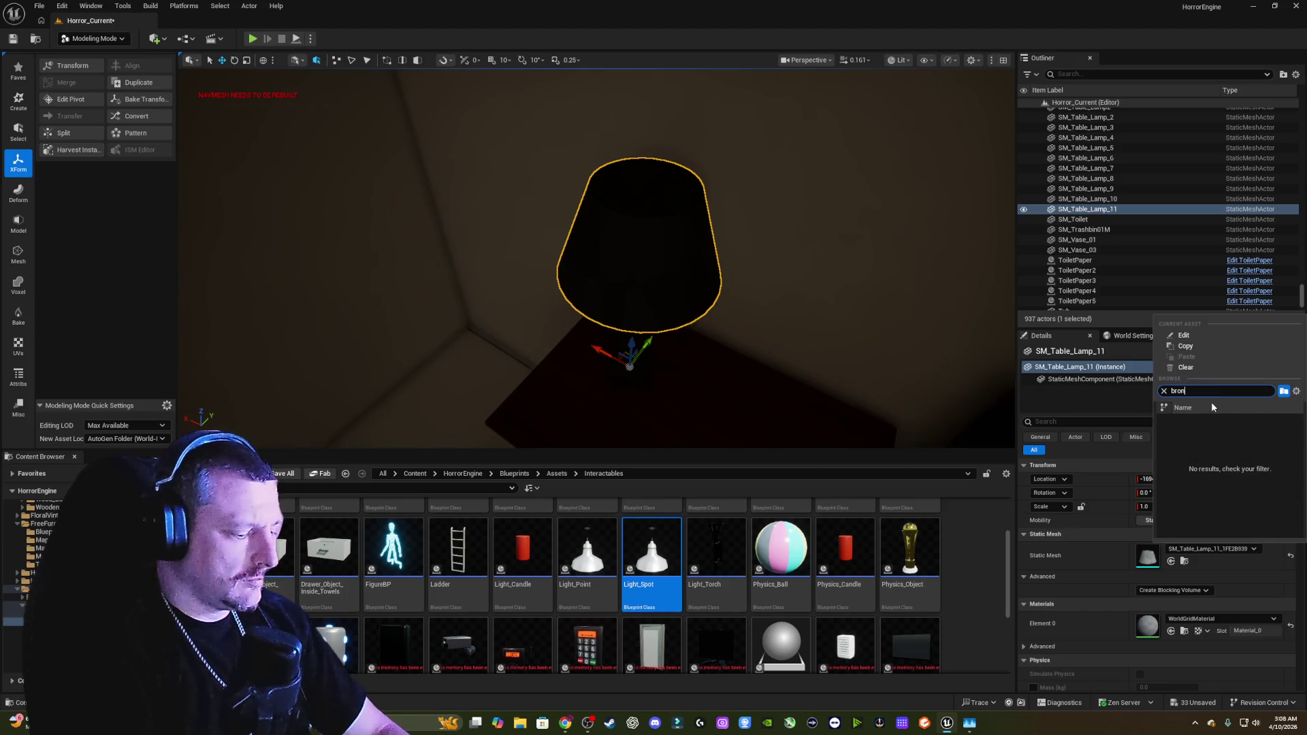
key(BackSpace)
key(BackSpace)
key(BackSpace)
text(white)
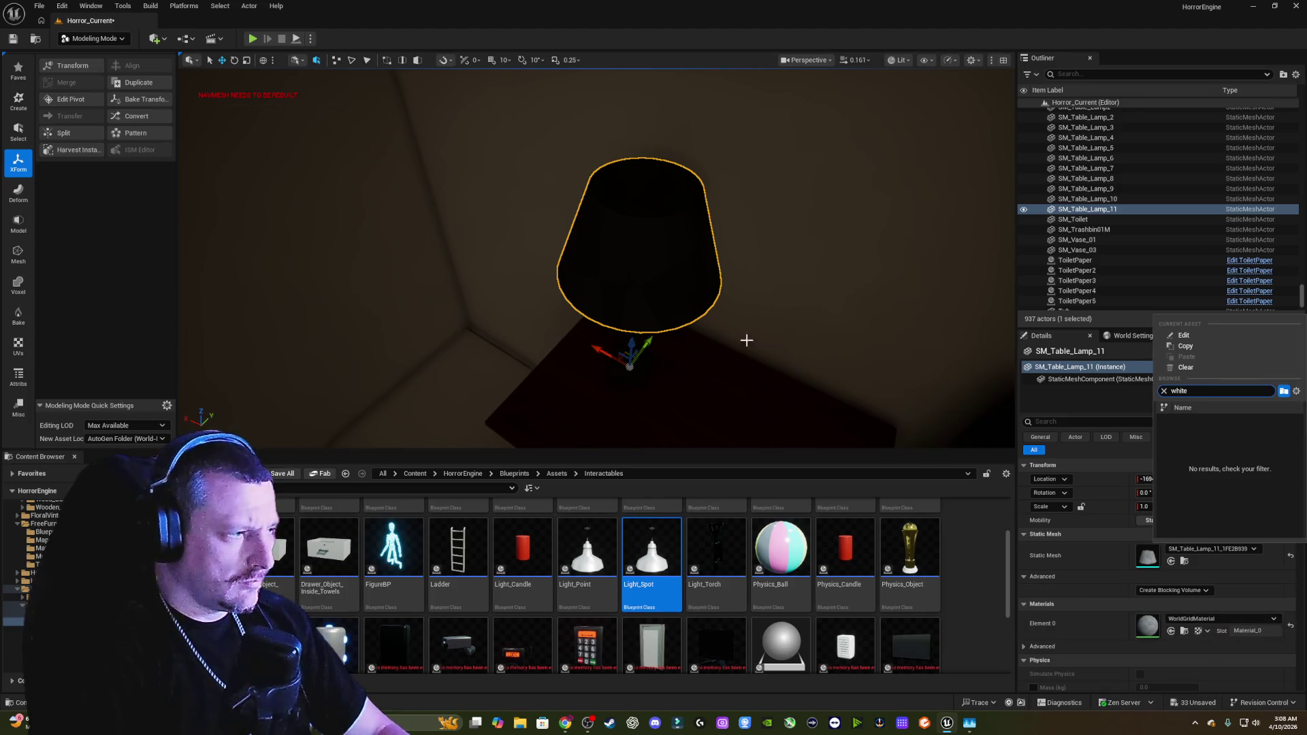
click(1231, 618)
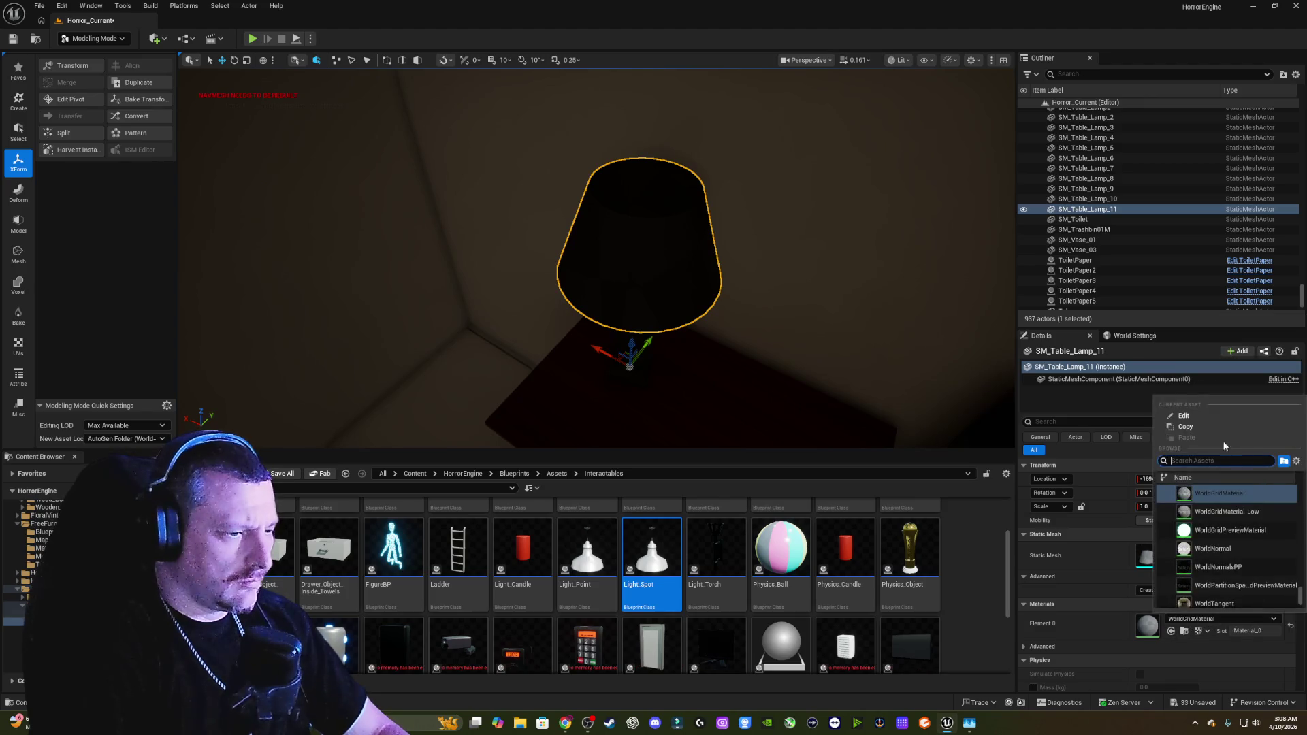
right_click(843, 310)
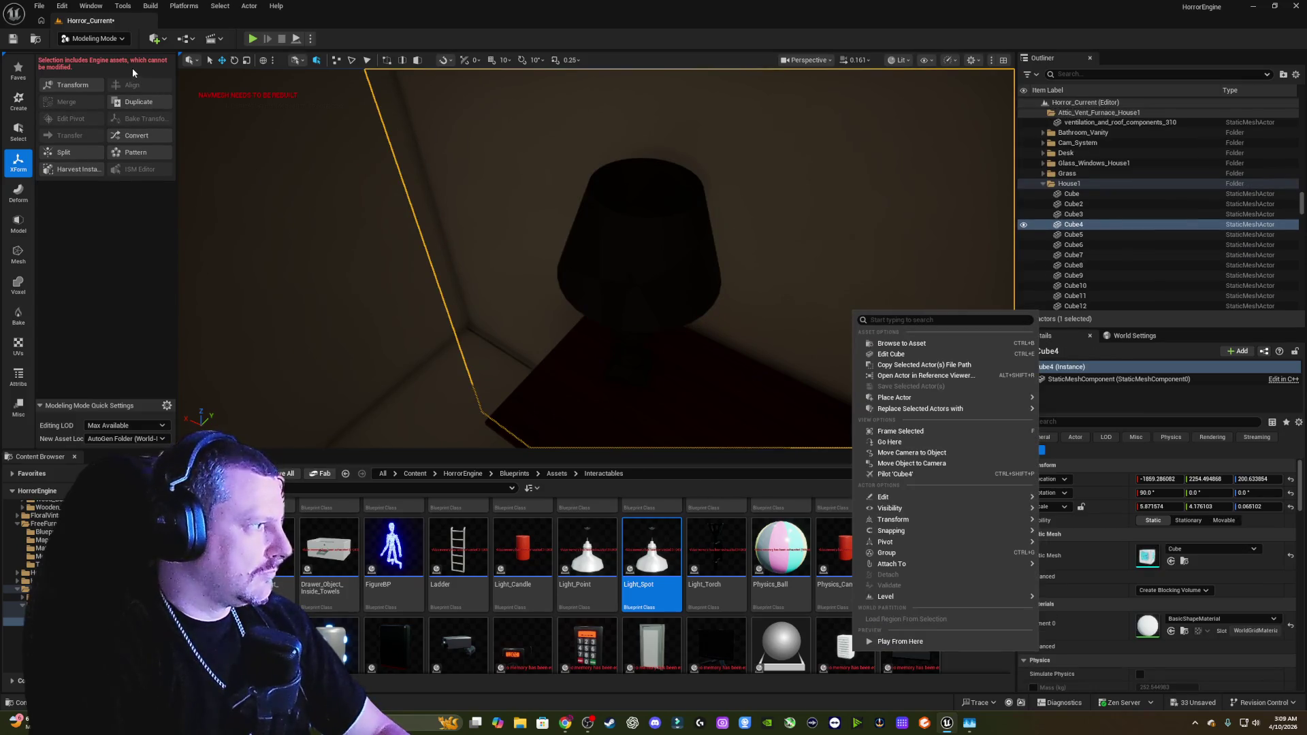
Step: Save the current level and enable Update Navigation Automatically in Editor Preferences > Level Editor > Miscellaneous
click(41, 7)
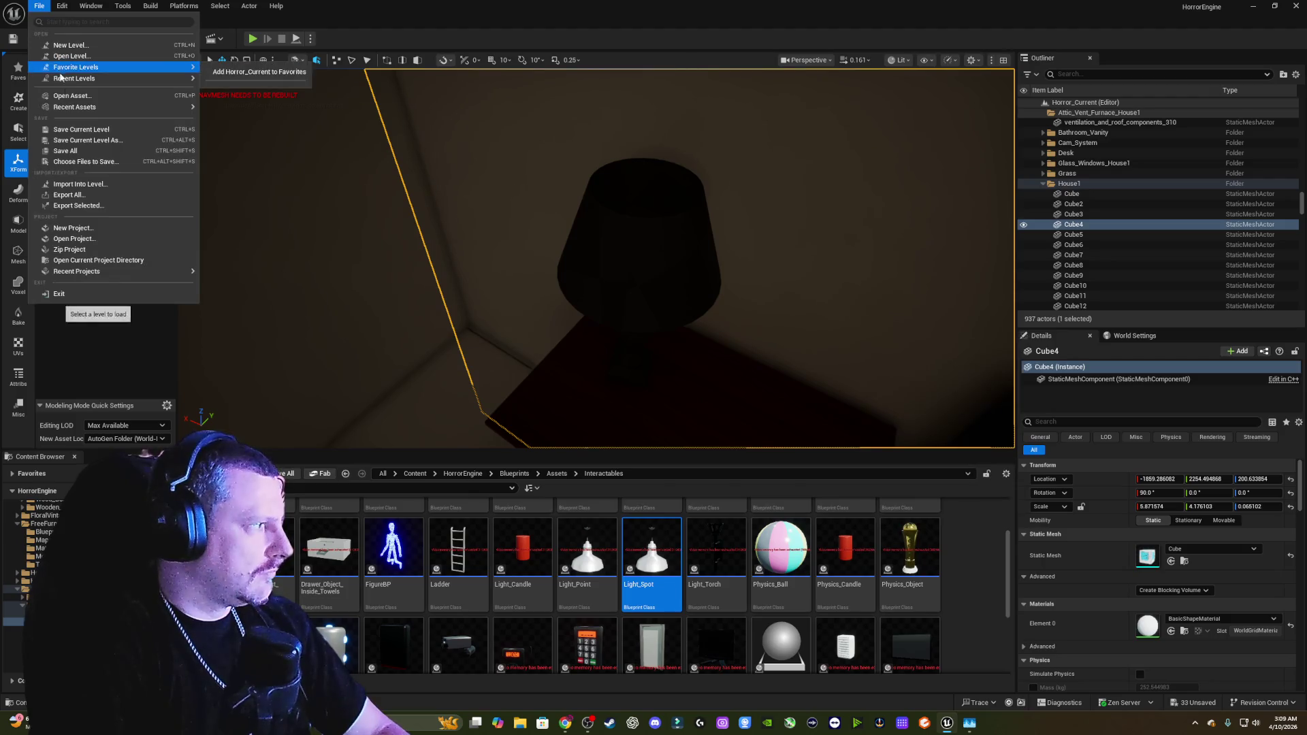
click(77, 154)
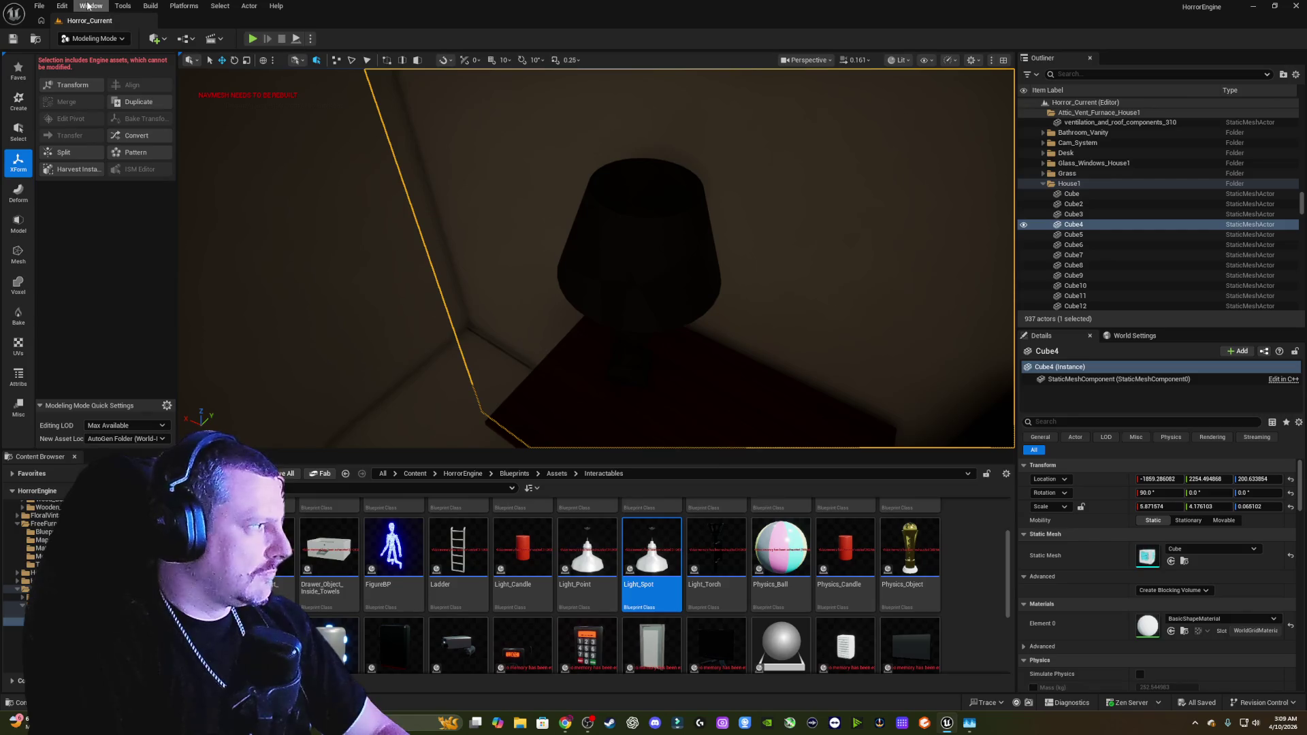
click(62, 6)
click(97, 156)
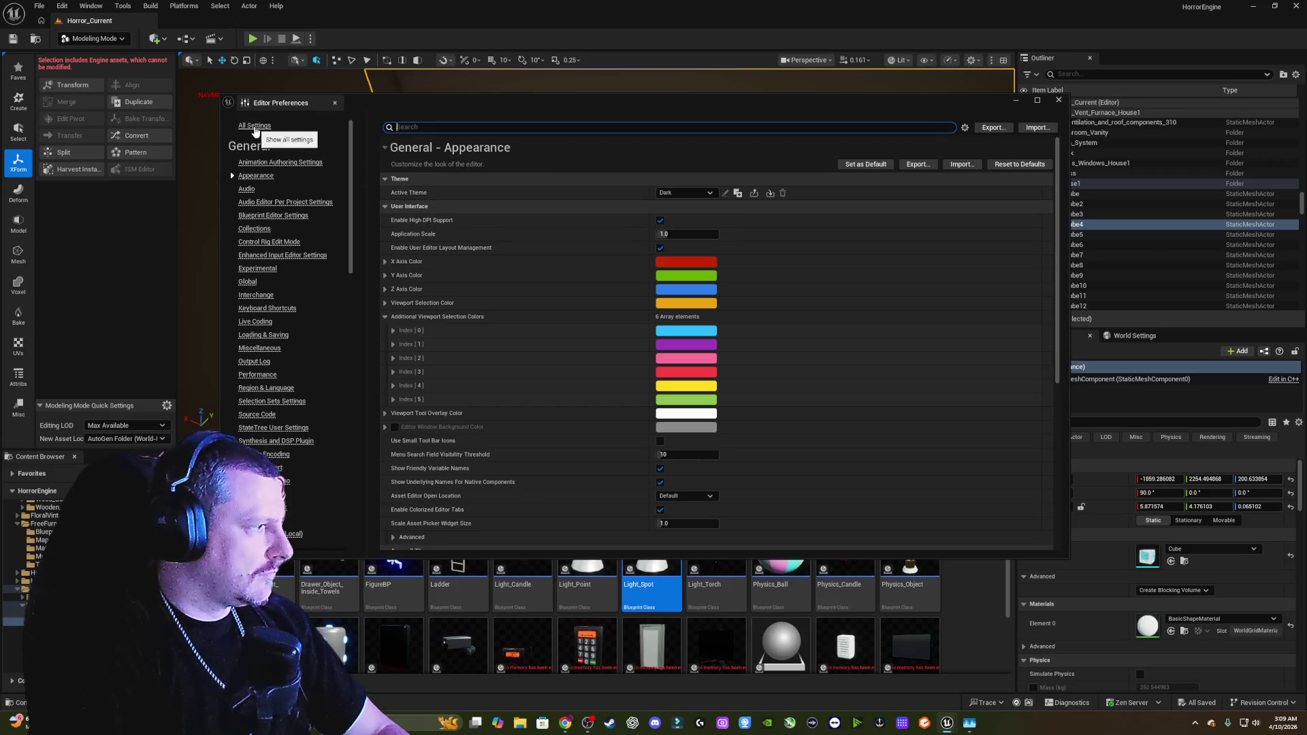
scroll(283, 225, down, 3)
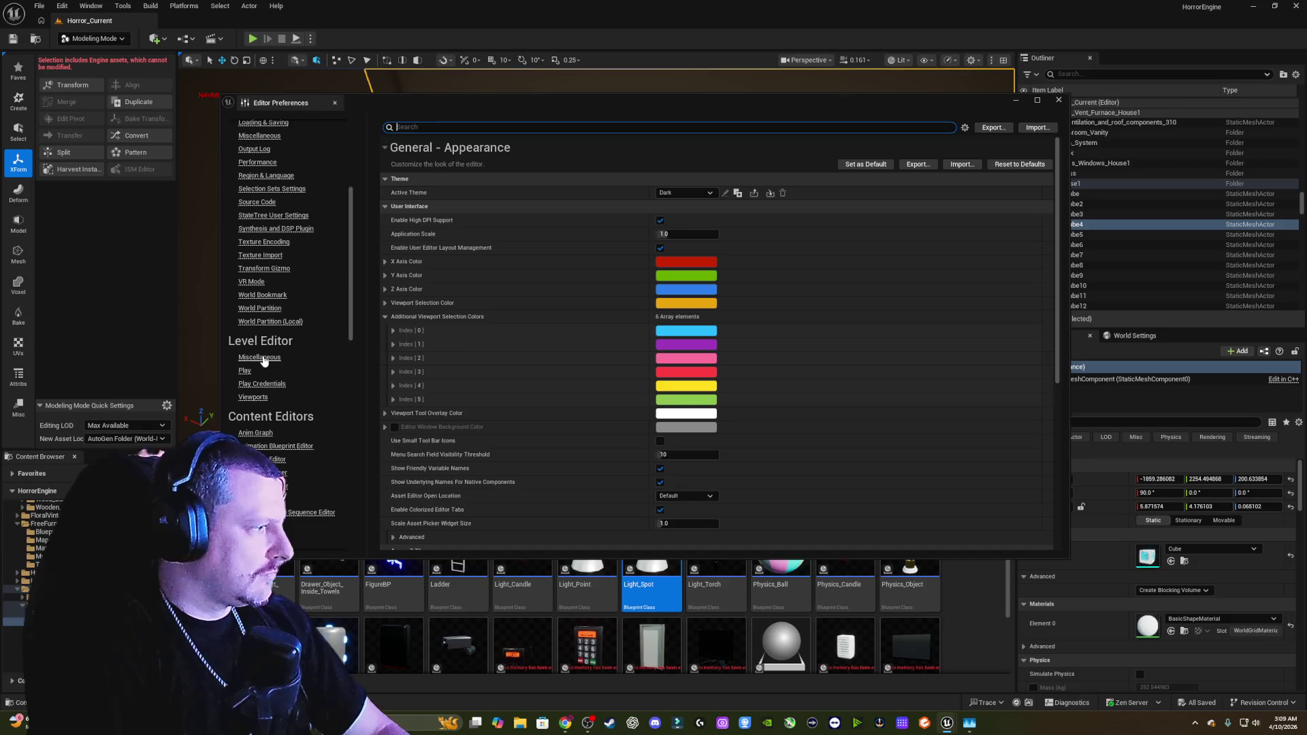
click(262, 357)
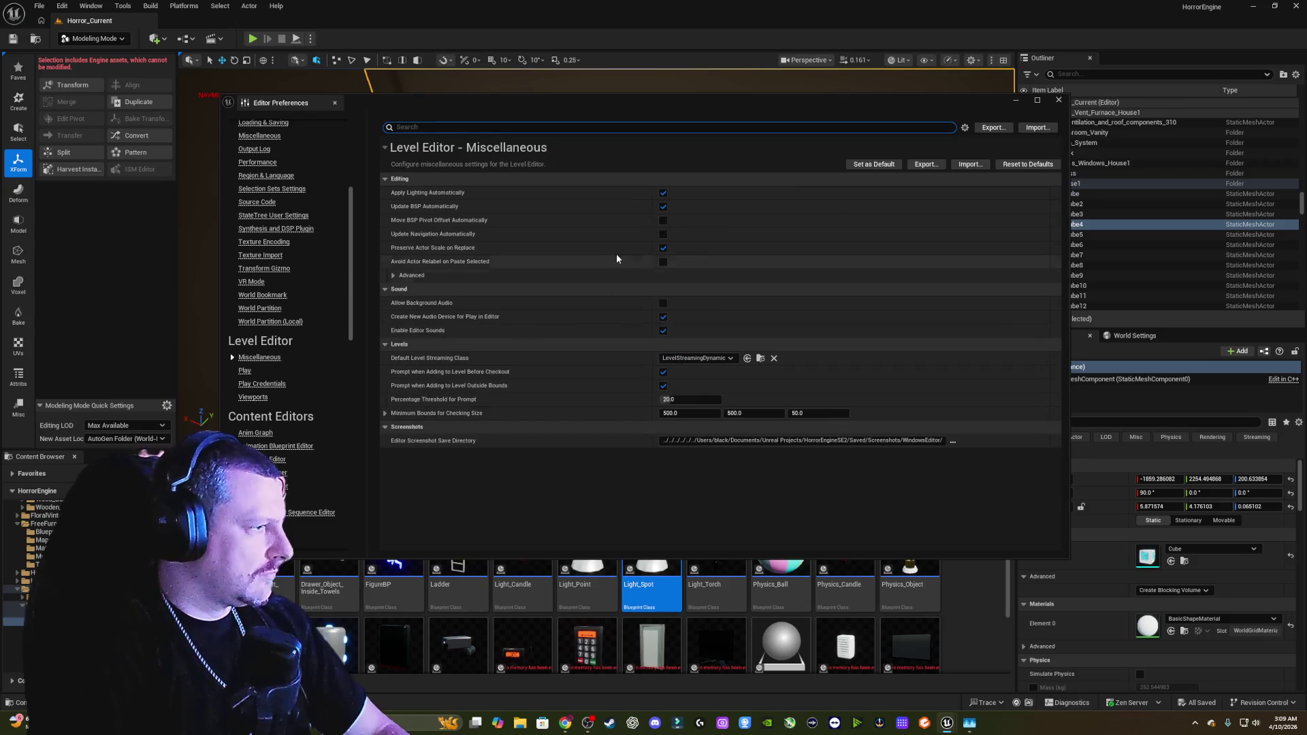
click(664, 235)
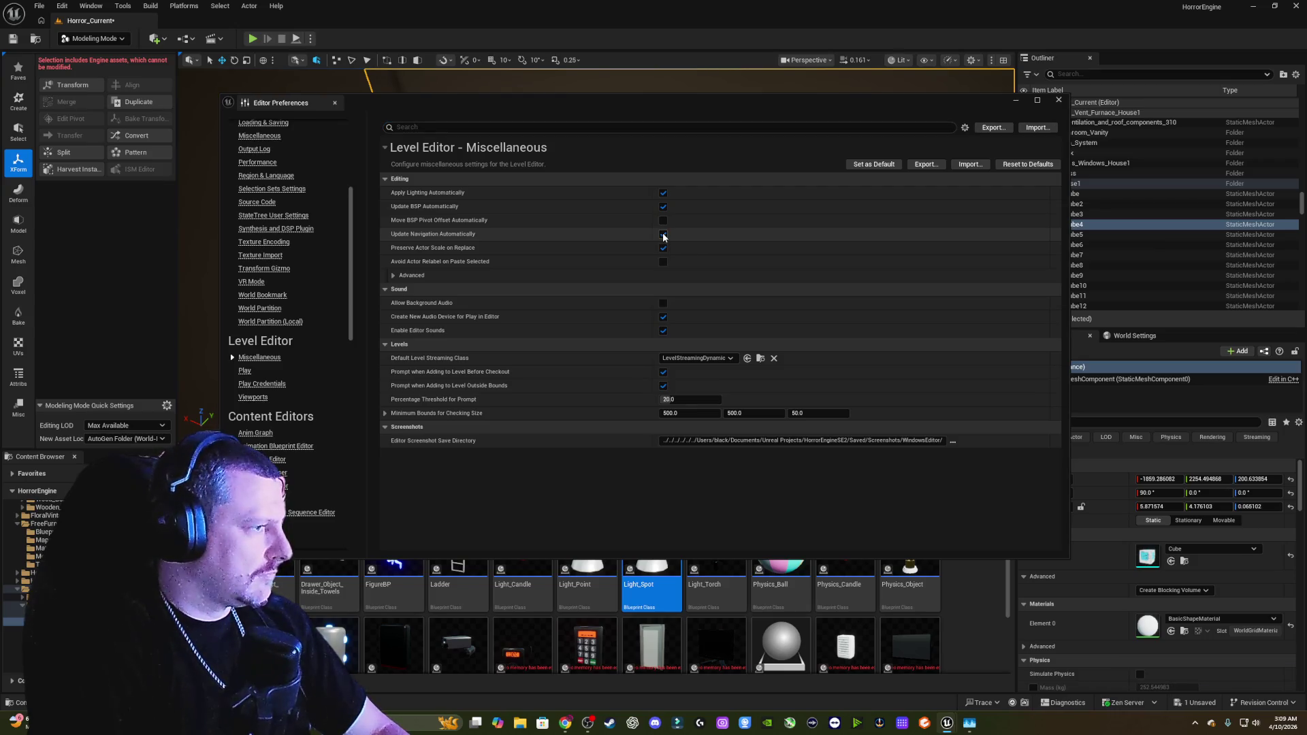
click(1058, 99)
mouse_move(599, 259)
mouse_down()
mouse_move(572, 313)
mouse_move(684, 197)
mouse_up()
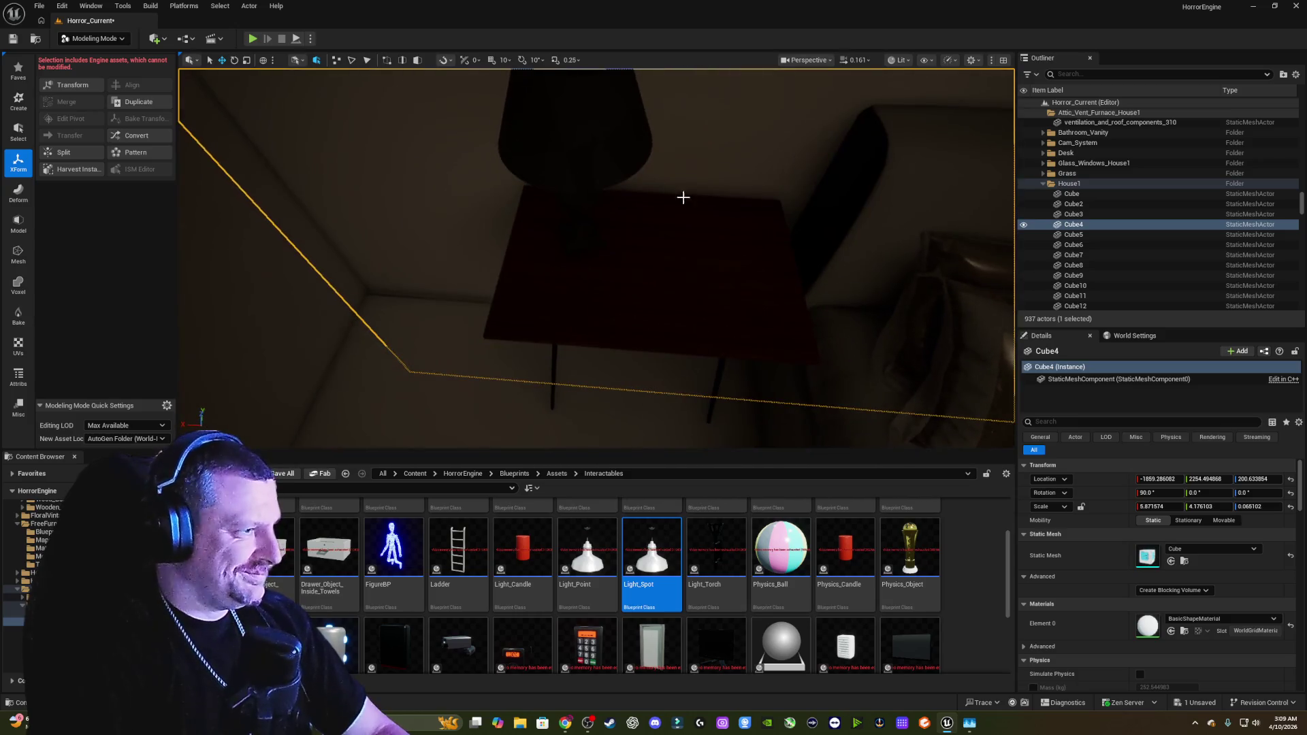
Step: Apply the White_Wood material to the lamp base and the lamp body
click(576, 229)
key(f)
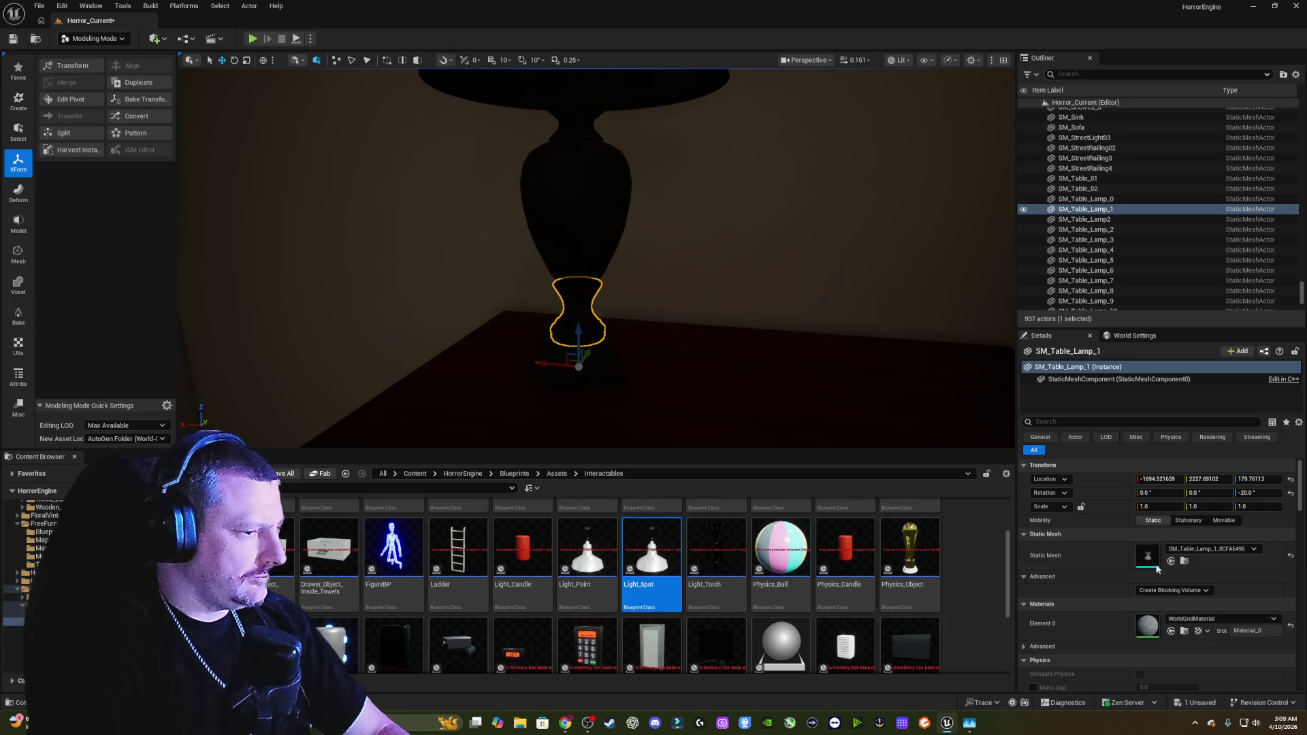
click(1210, 617)
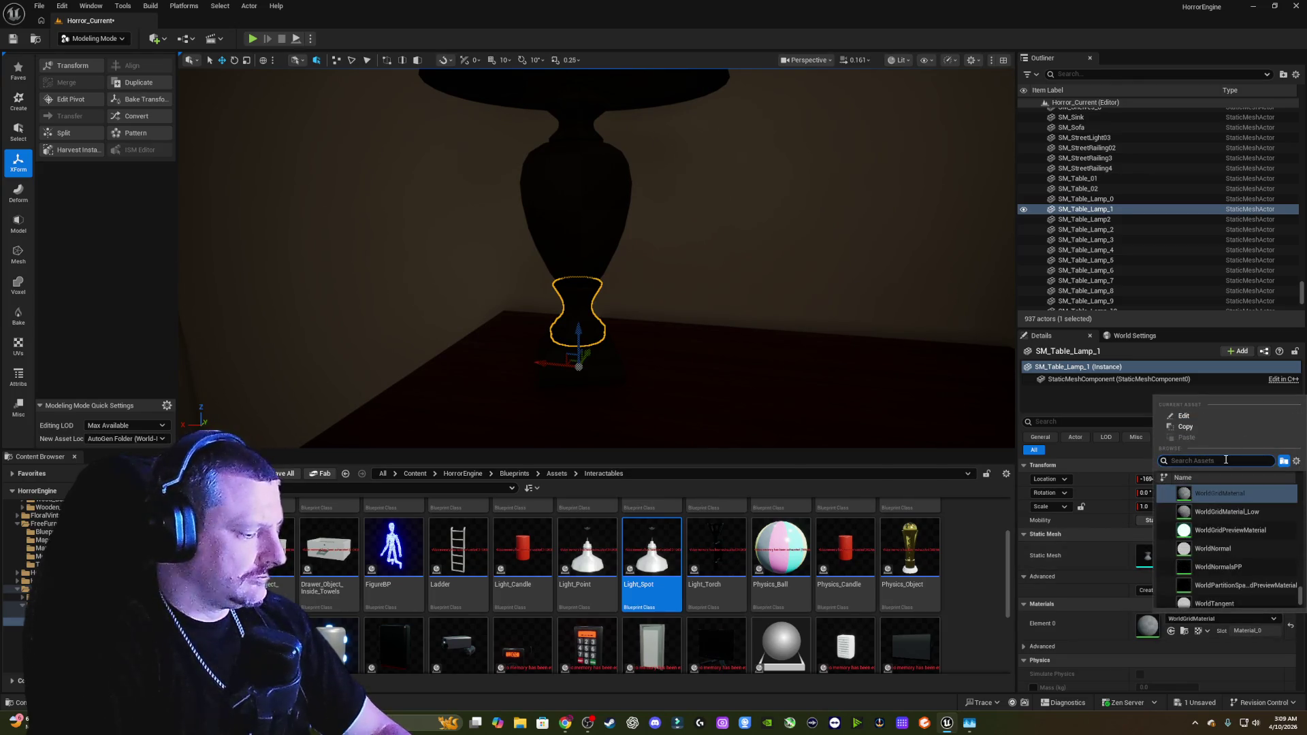
text(white)
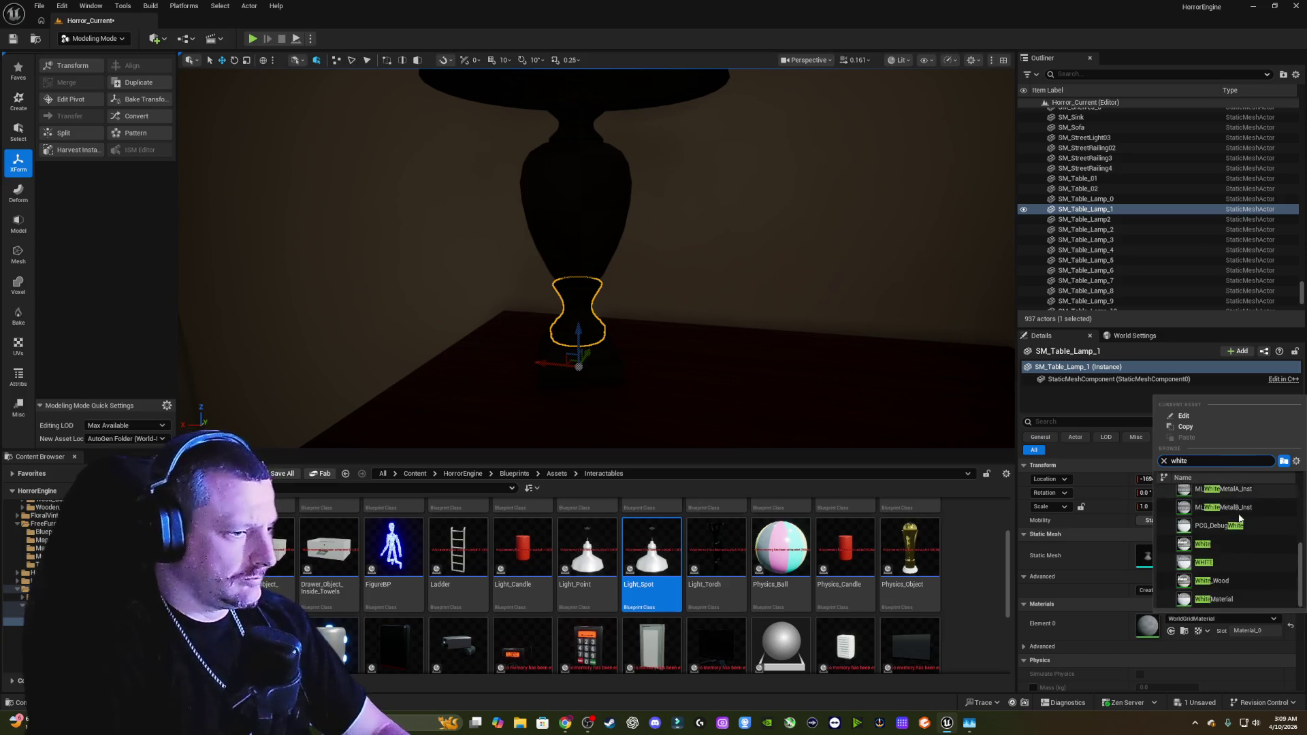
click(1219, 581)
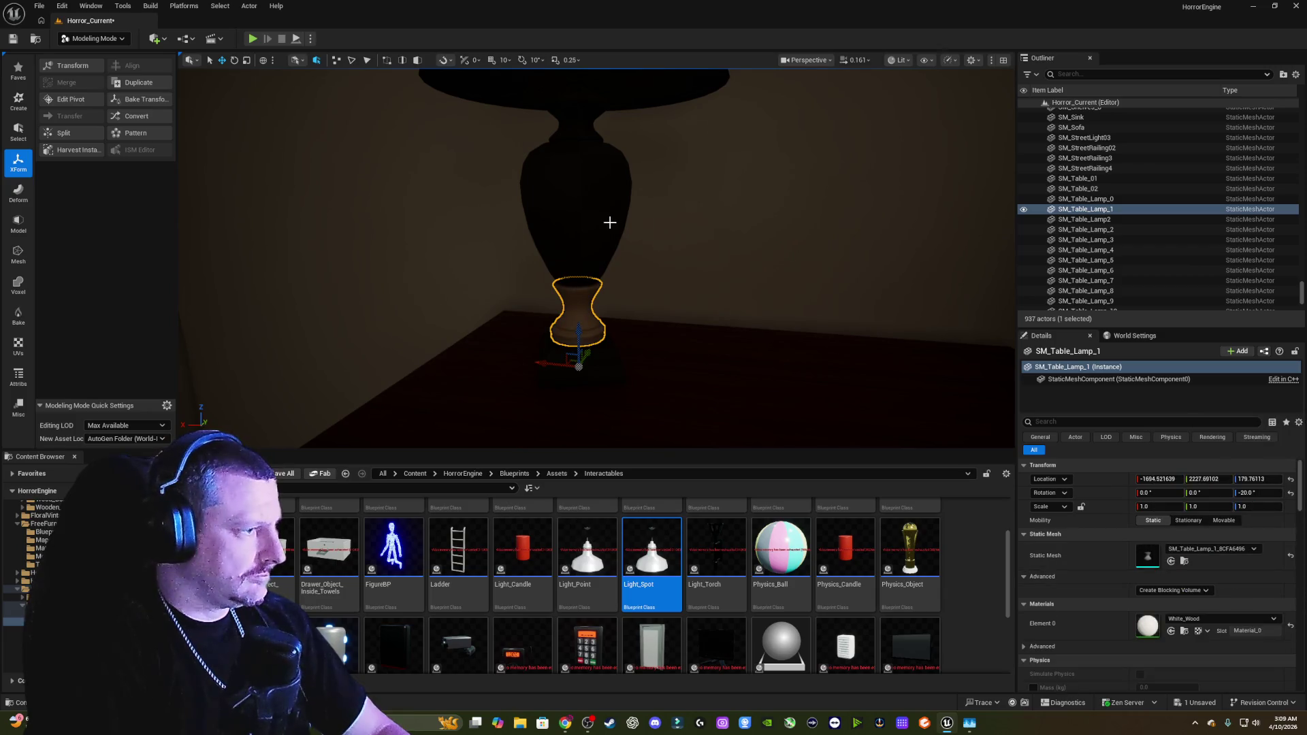
click(576, 211)
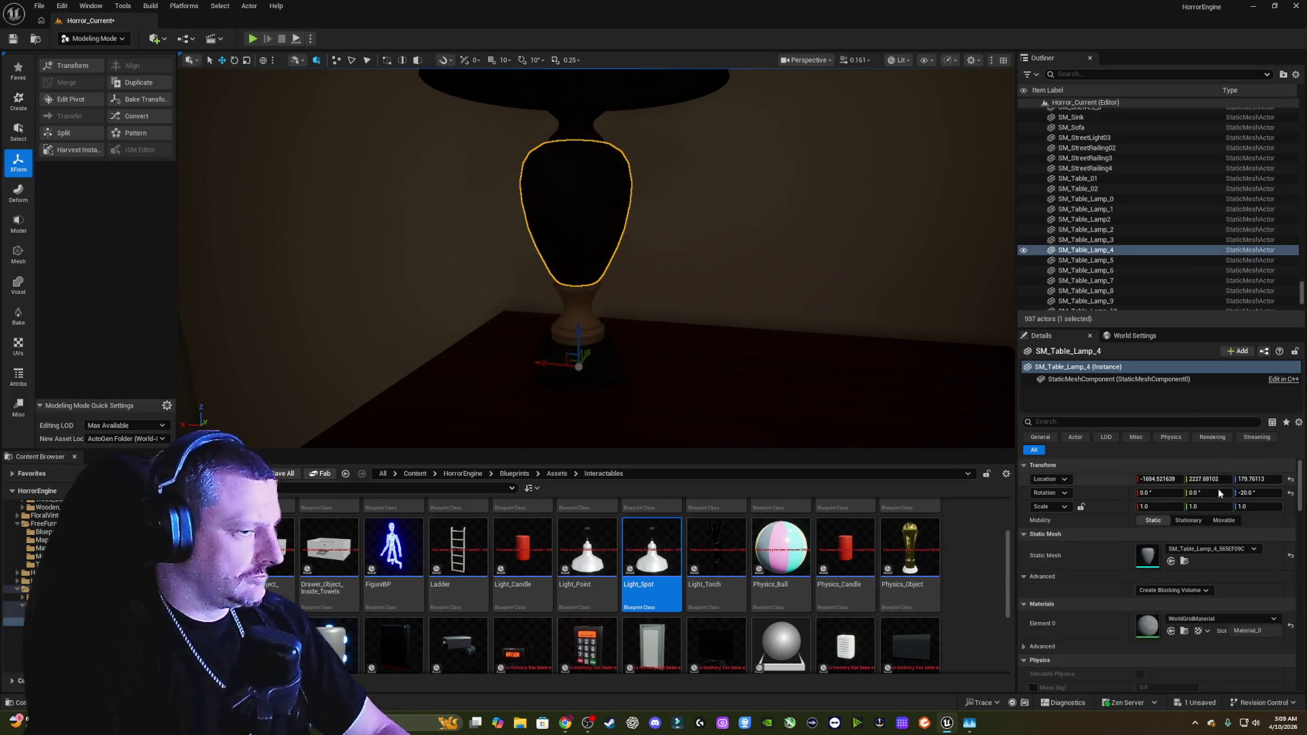
click(1219, 618)
text(wo)
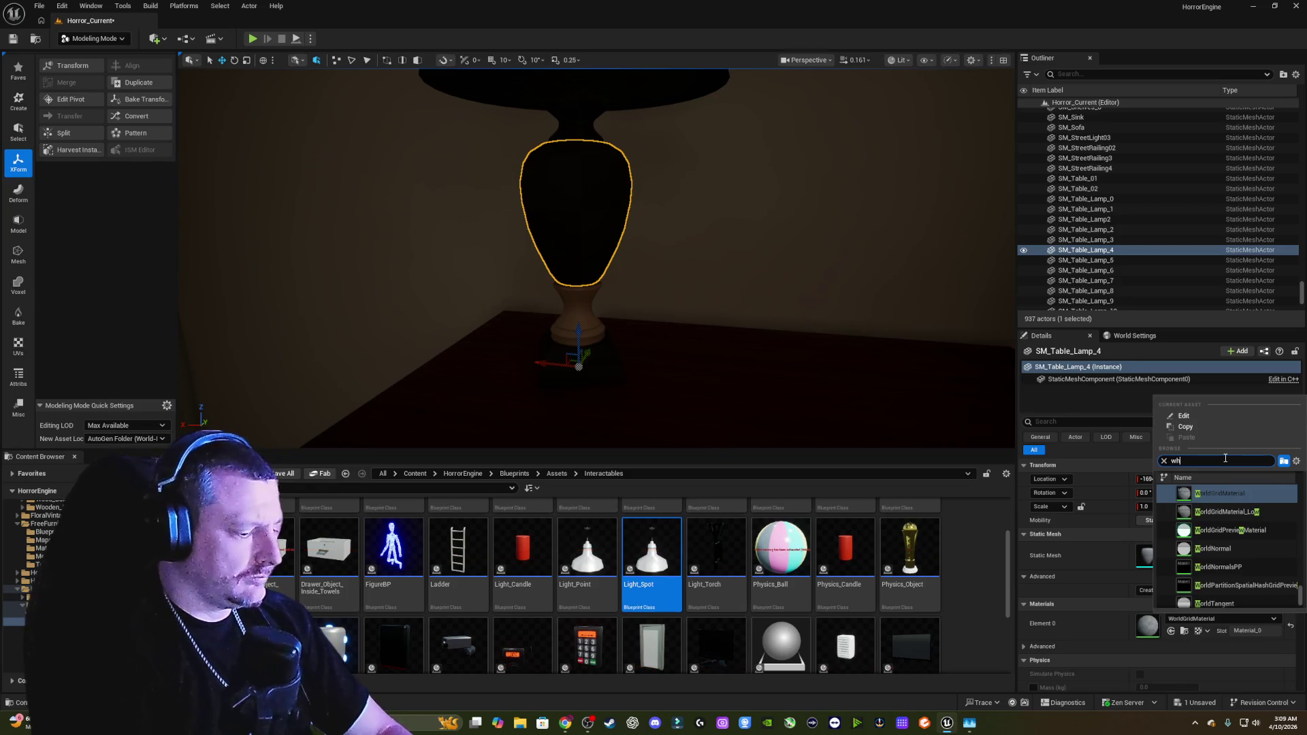
text(hite)
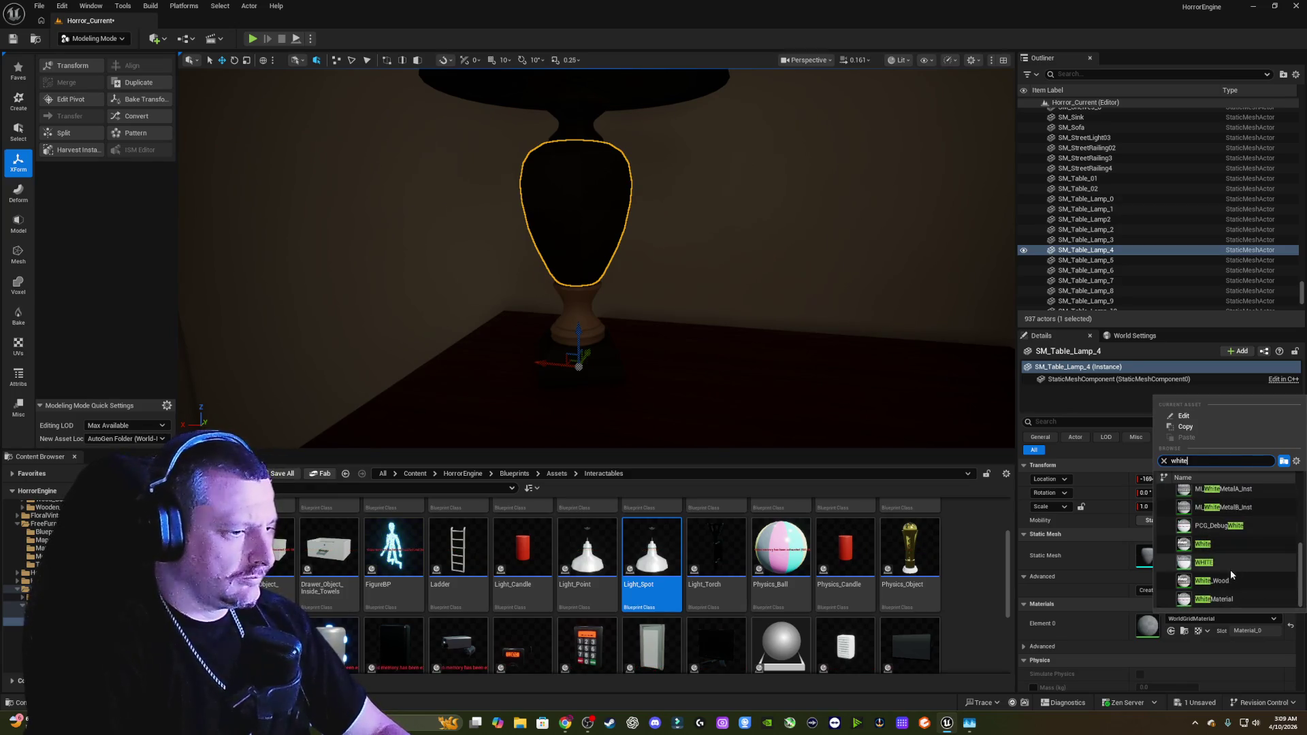
click(1228, 580)
Step: Select the bottom base piece and search its Element 0 material picker for bronze
drag(631, 268, 631, 260)
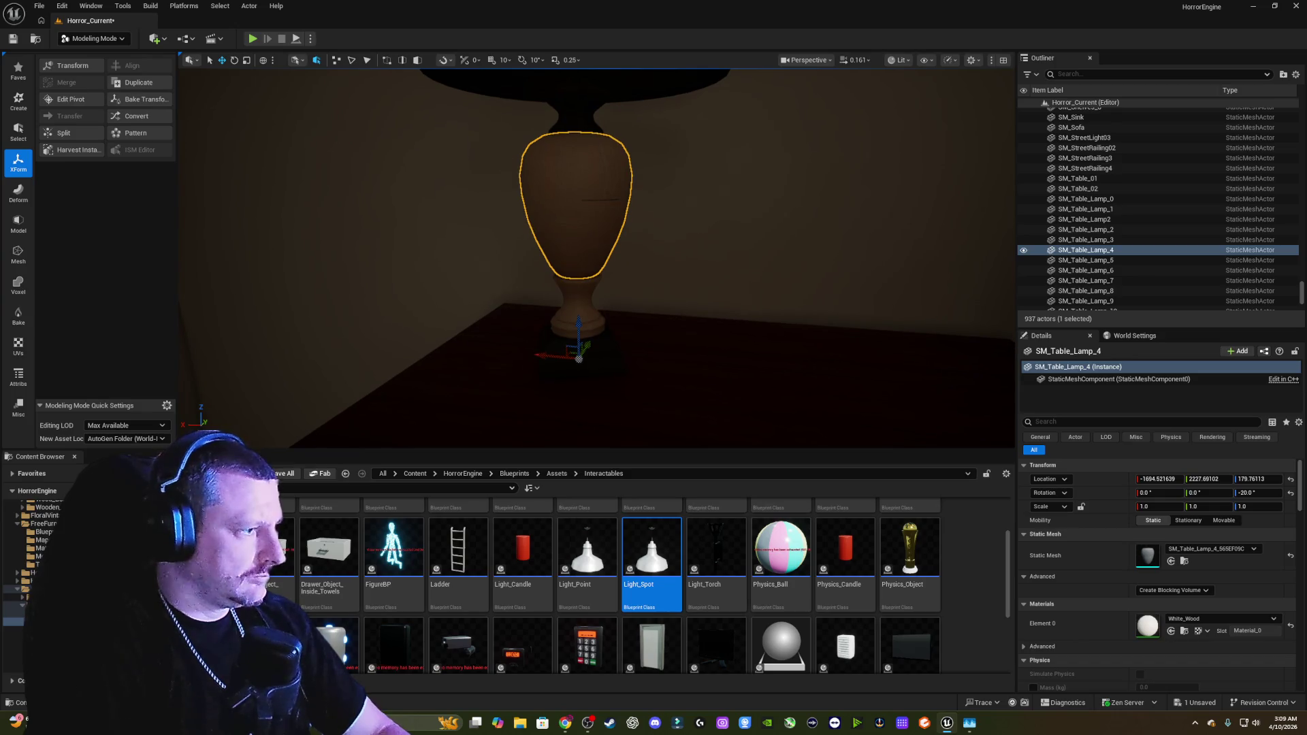
click(606, 346)
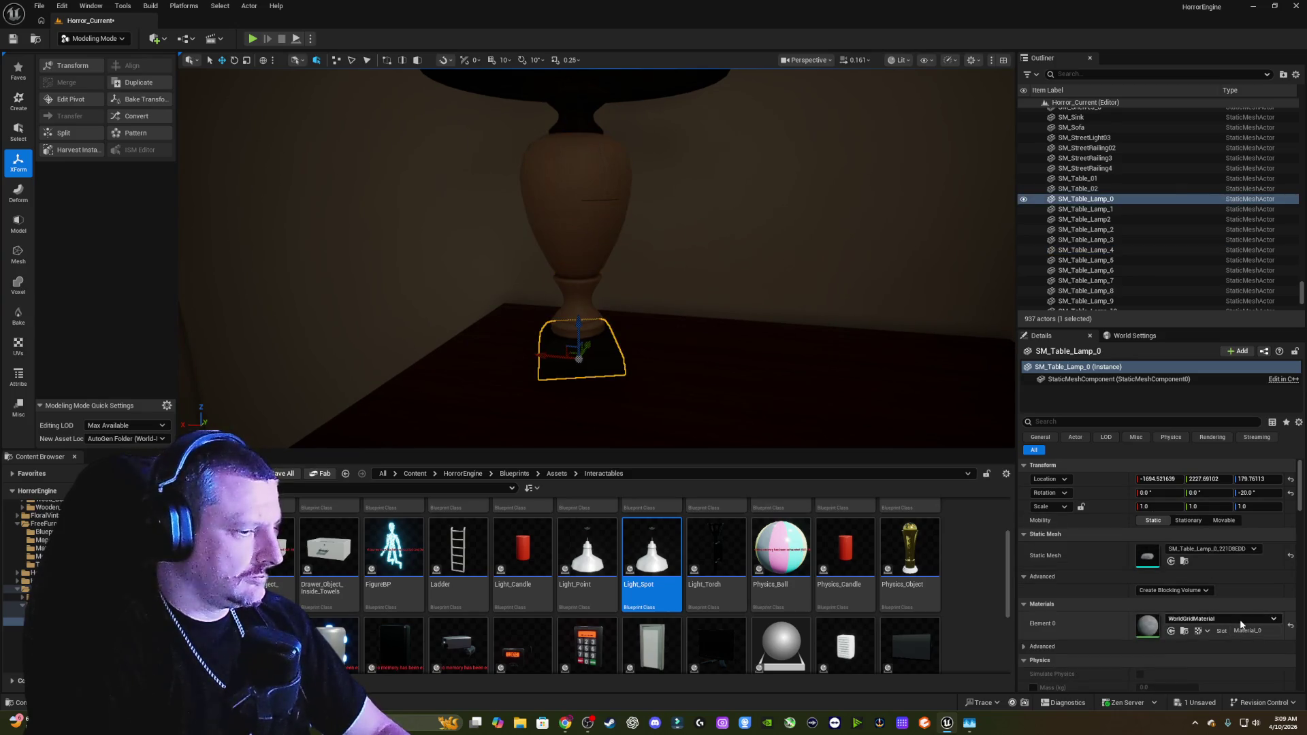
click(1192, 619)
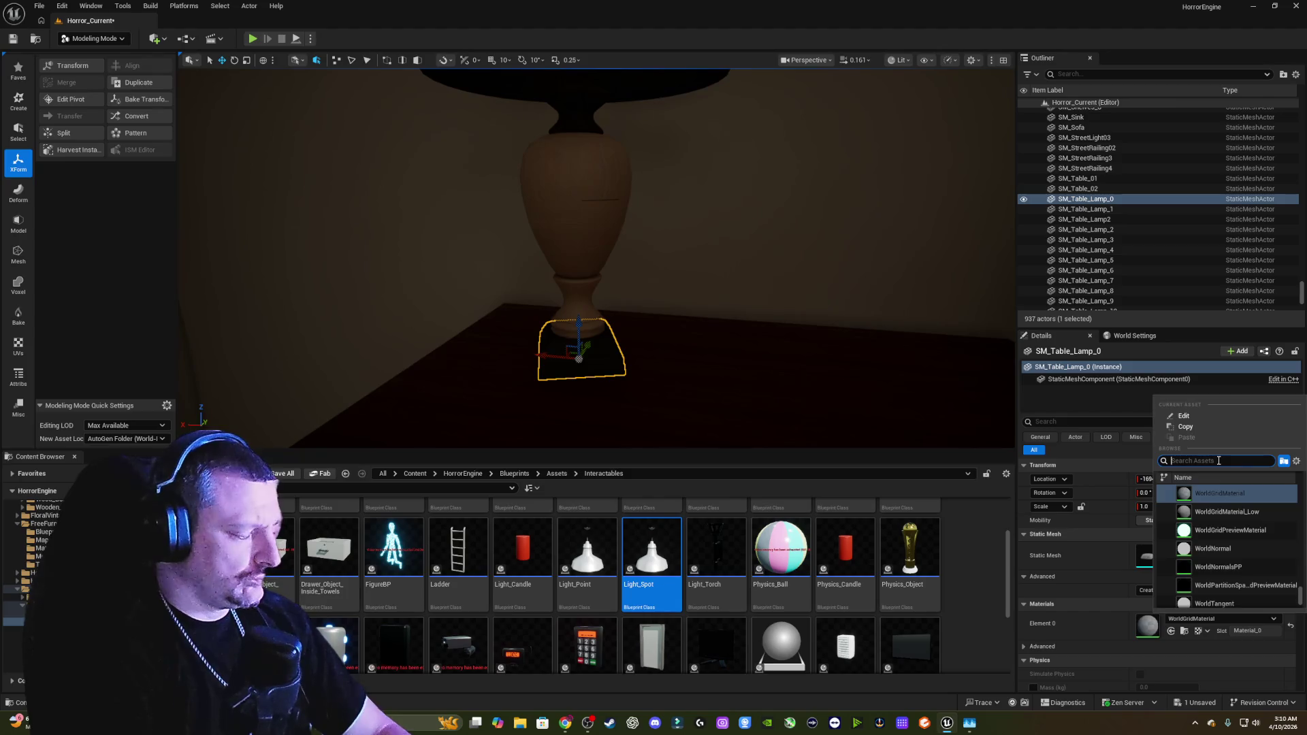
text(bonz)
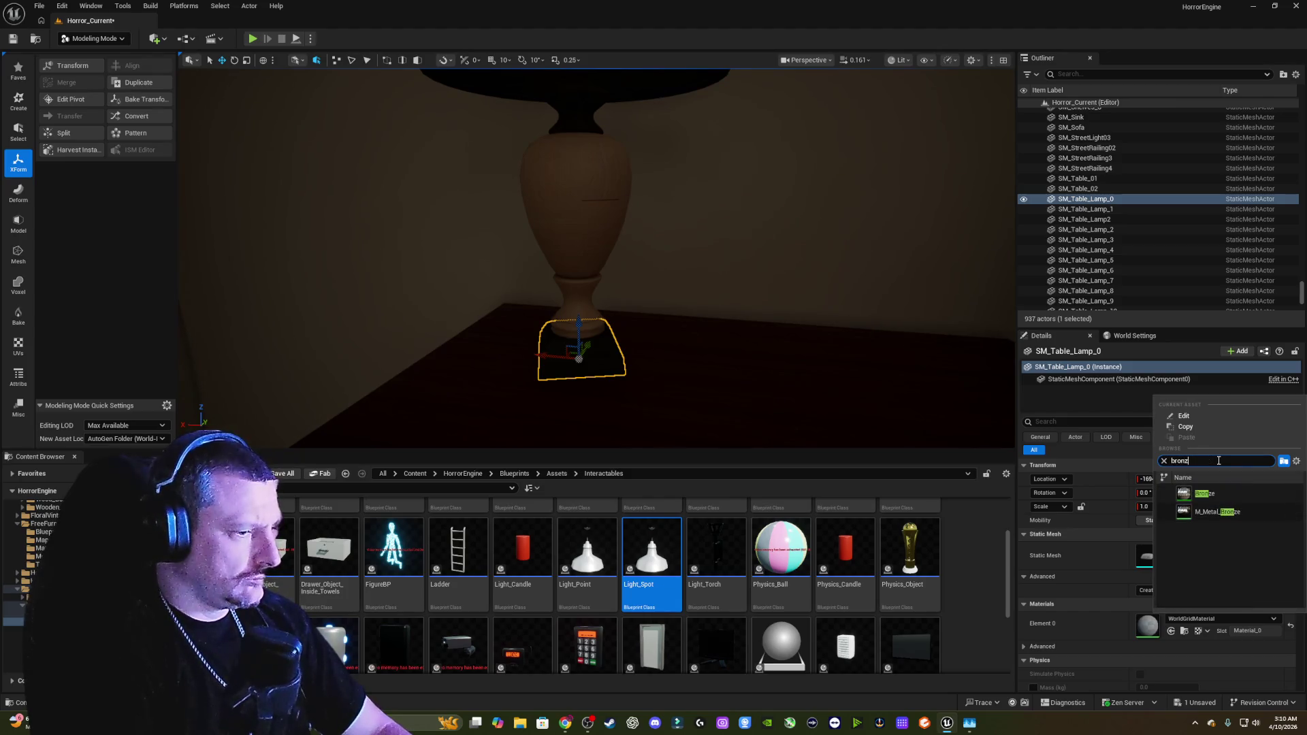
Step: Apply M_Metal_Bronze to the lamp base and the neck piece
click(1217, 512)
key(f)
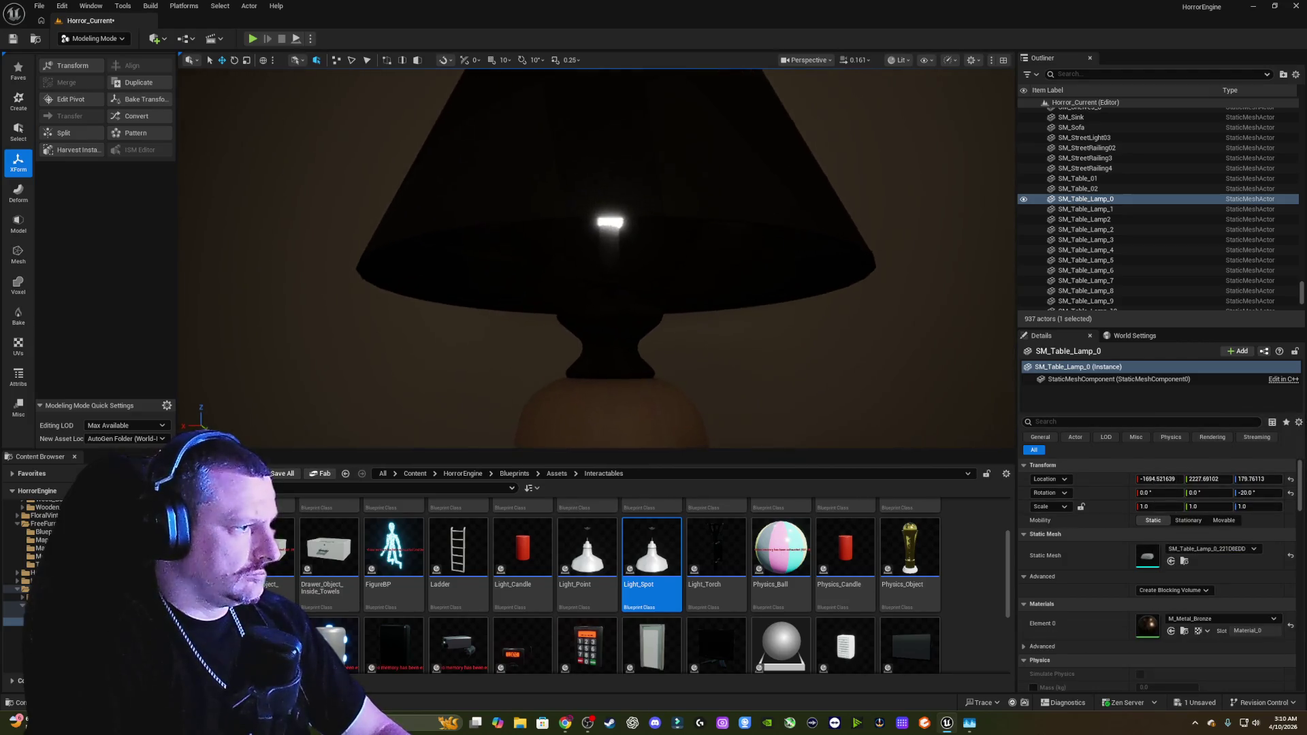
click(637, 332)
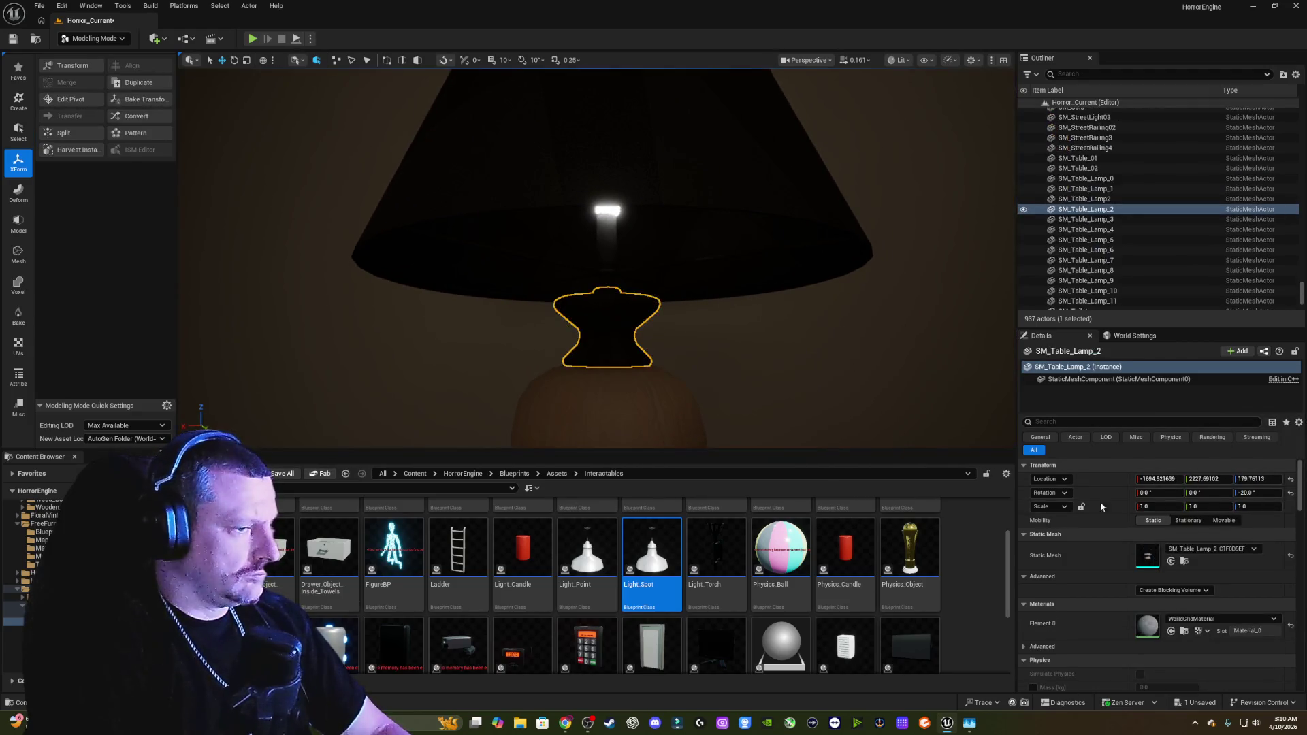
click(1227, 618)
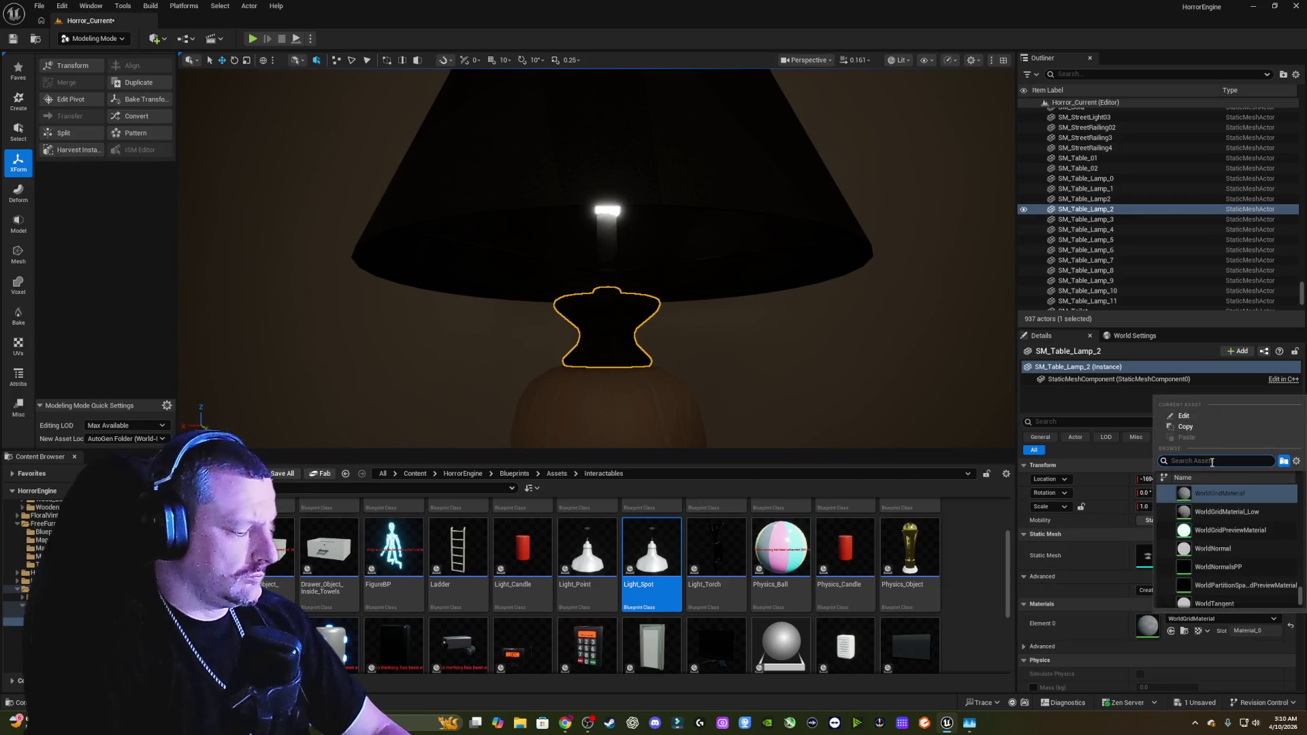
text(bronz)
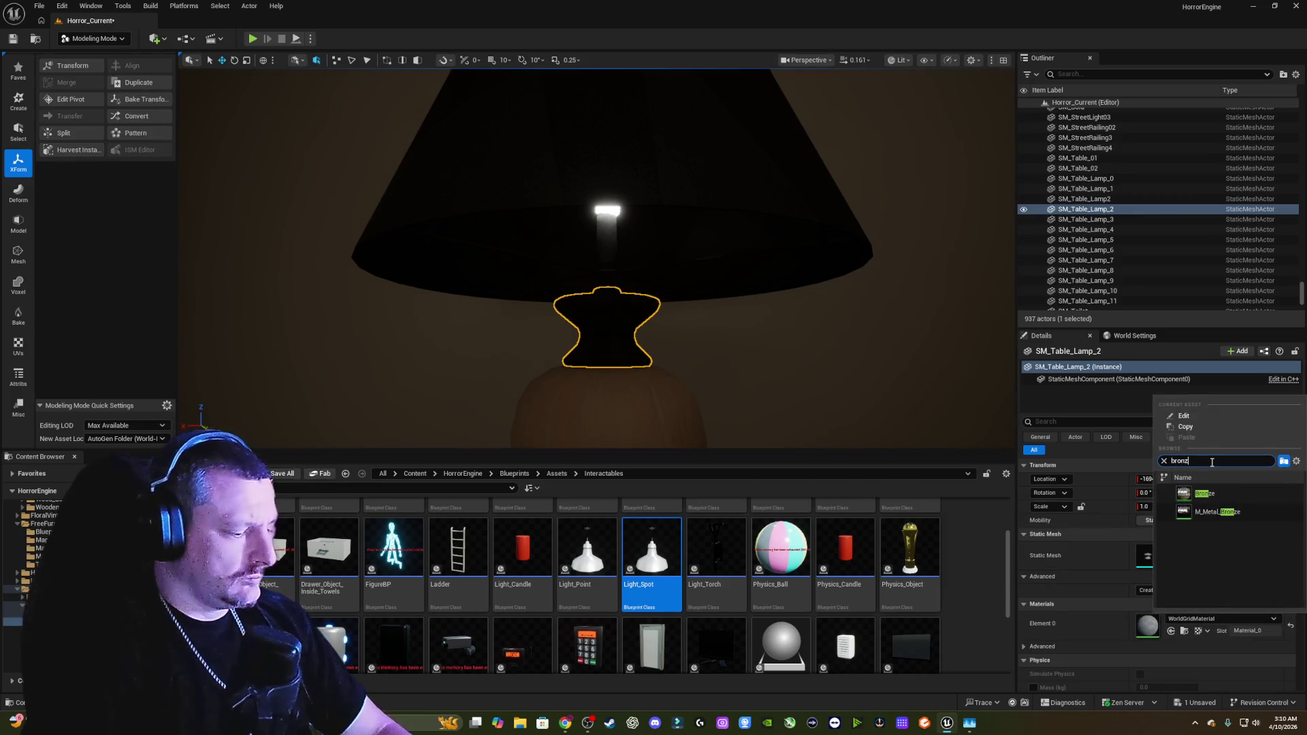
click(1218, 511)
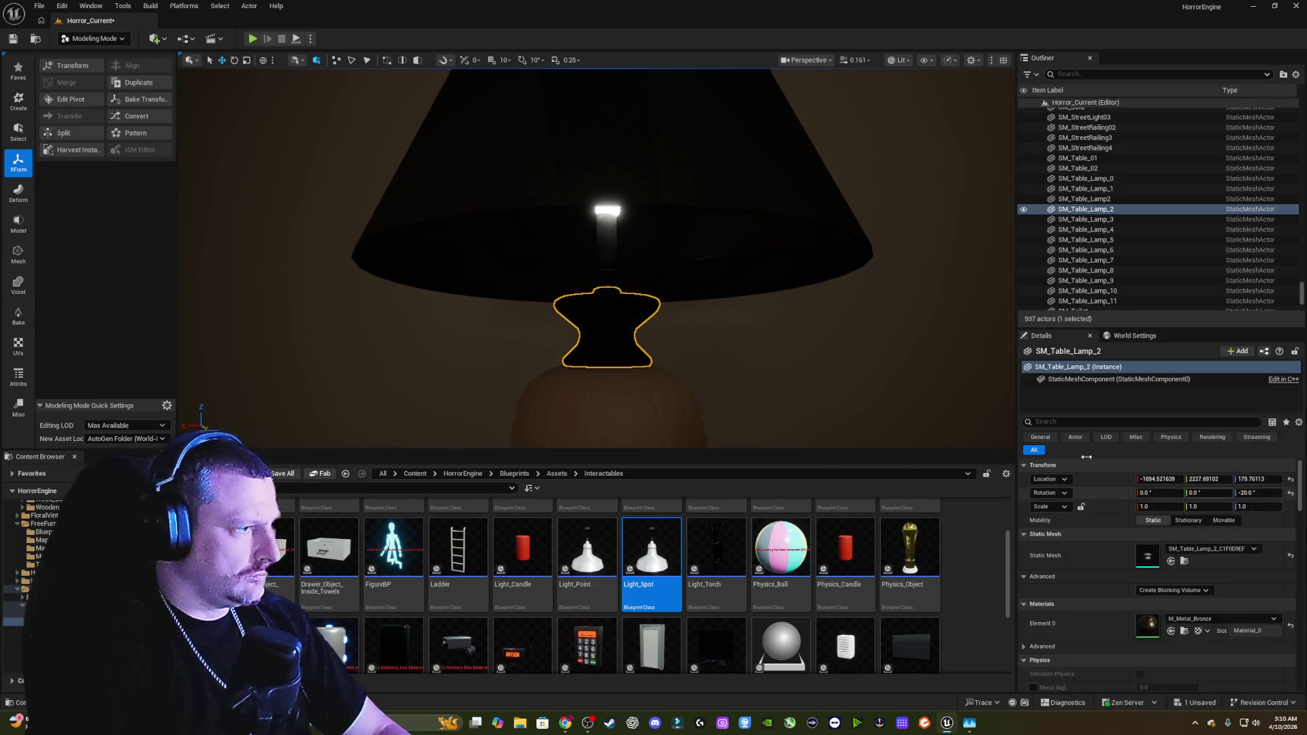
Step: Give the lampshade SM_Table_Lamp_11 the Plastic material
drag(738, 323, 752, 315)
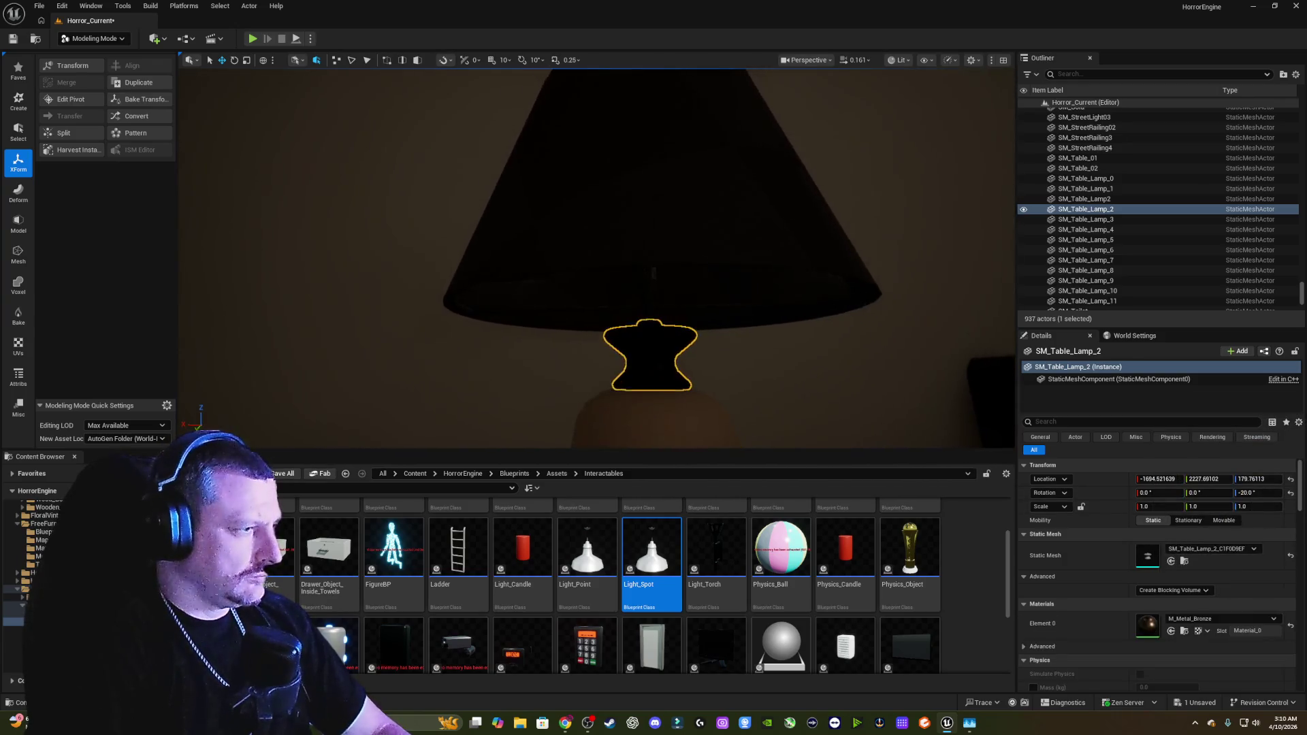
click(756, 281)
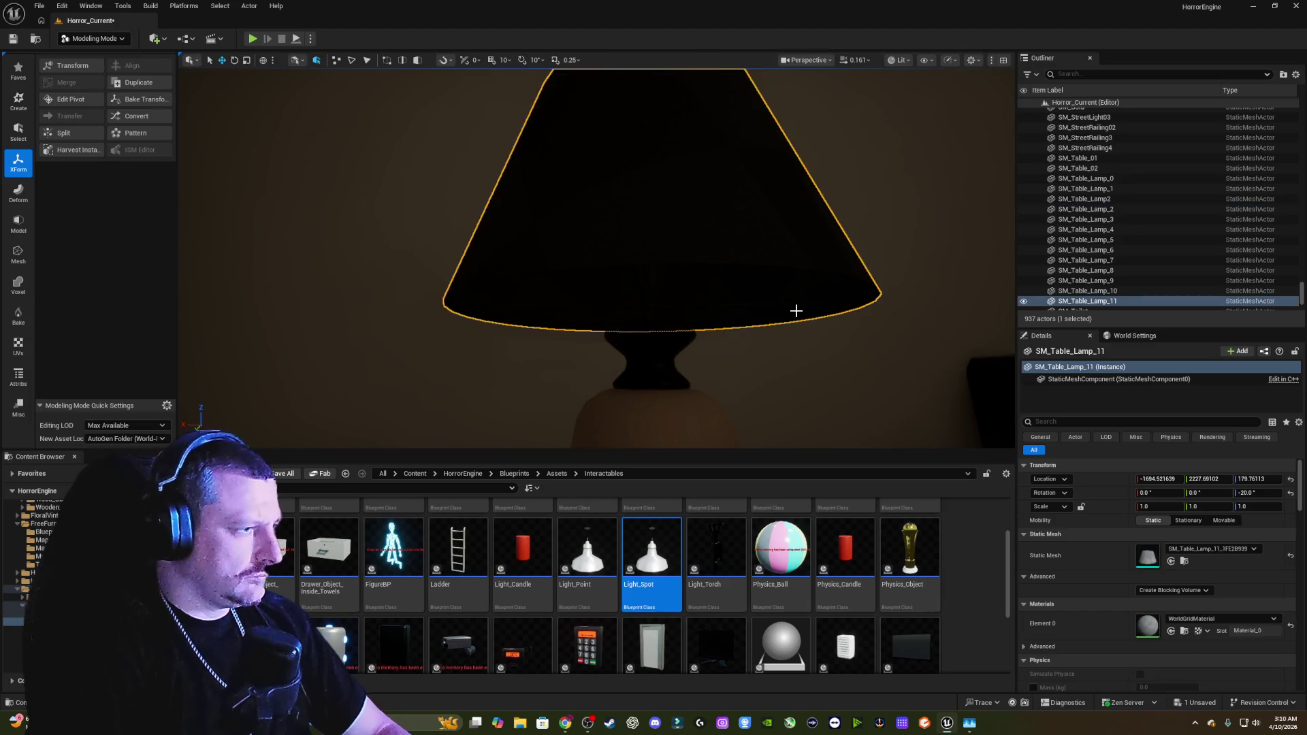
click(1222, 619)
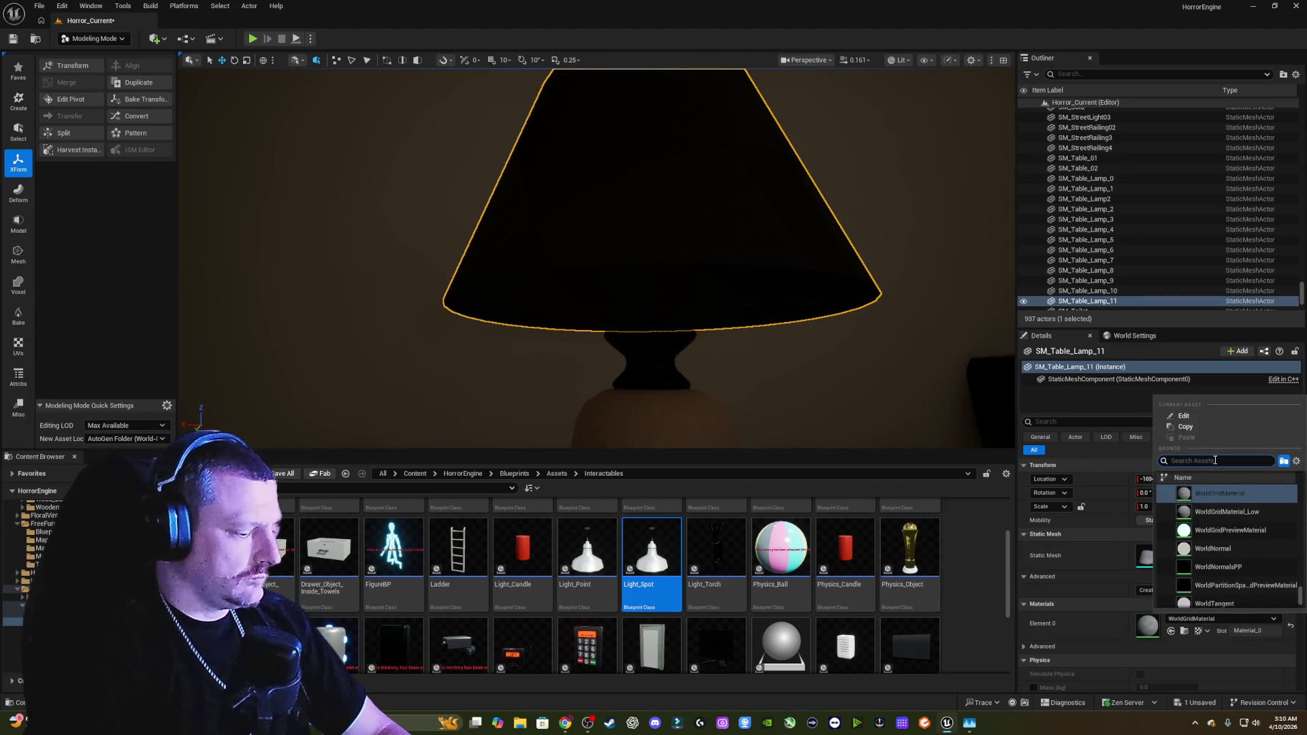
text(red)
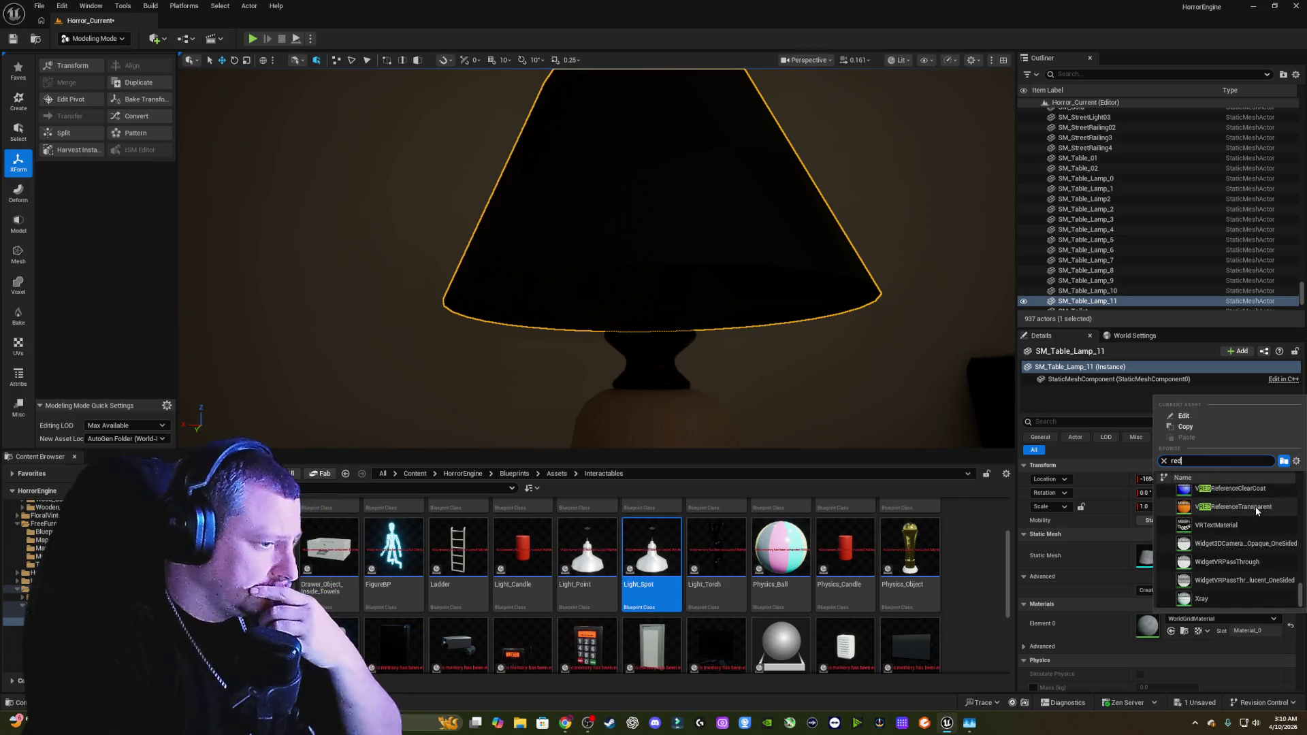
scroll(1253, 546, up, 2)
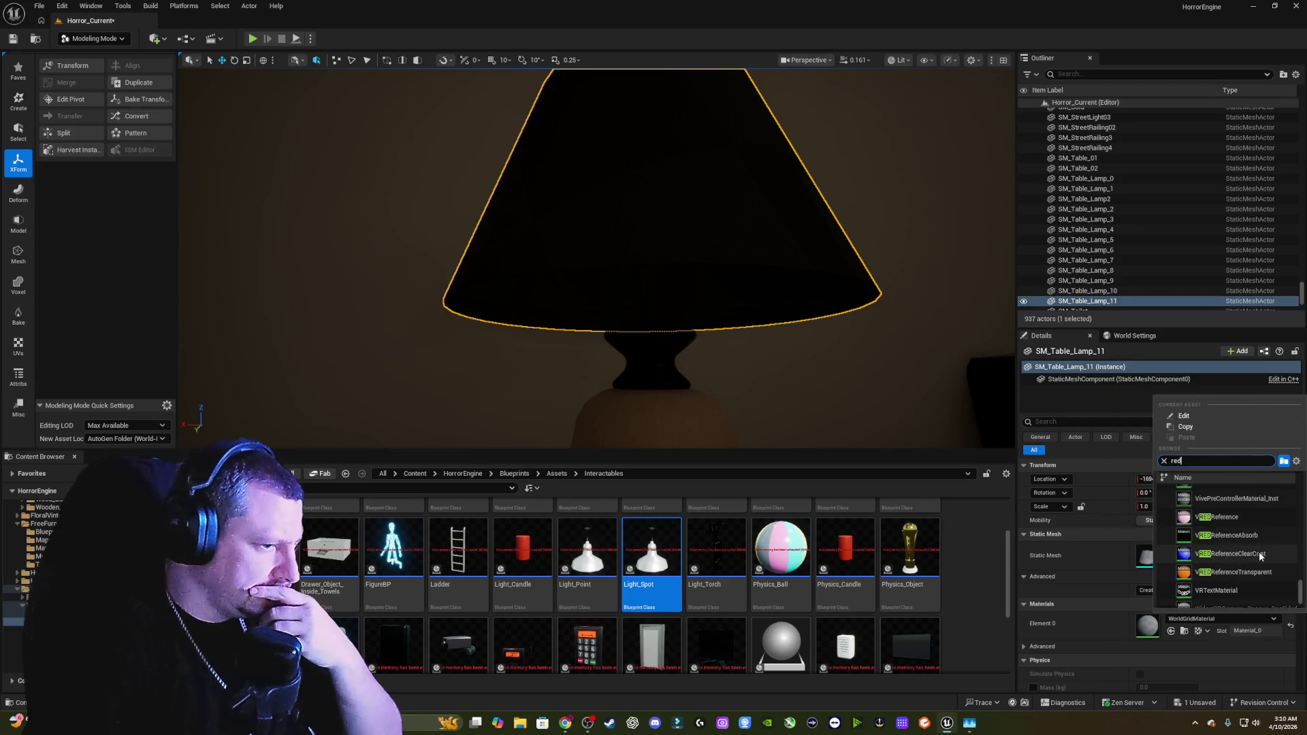
scroll(1259, 524, up, 1)
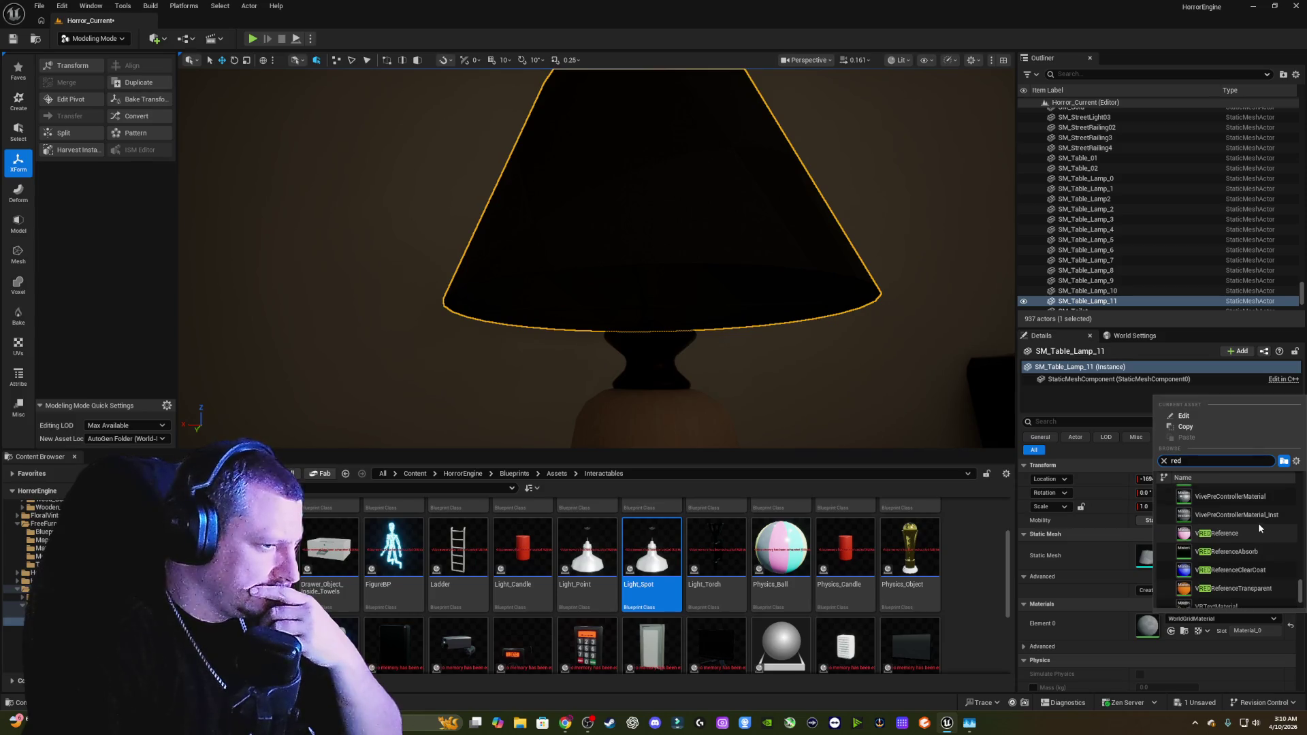
scroll(1243, 497, up, 3)
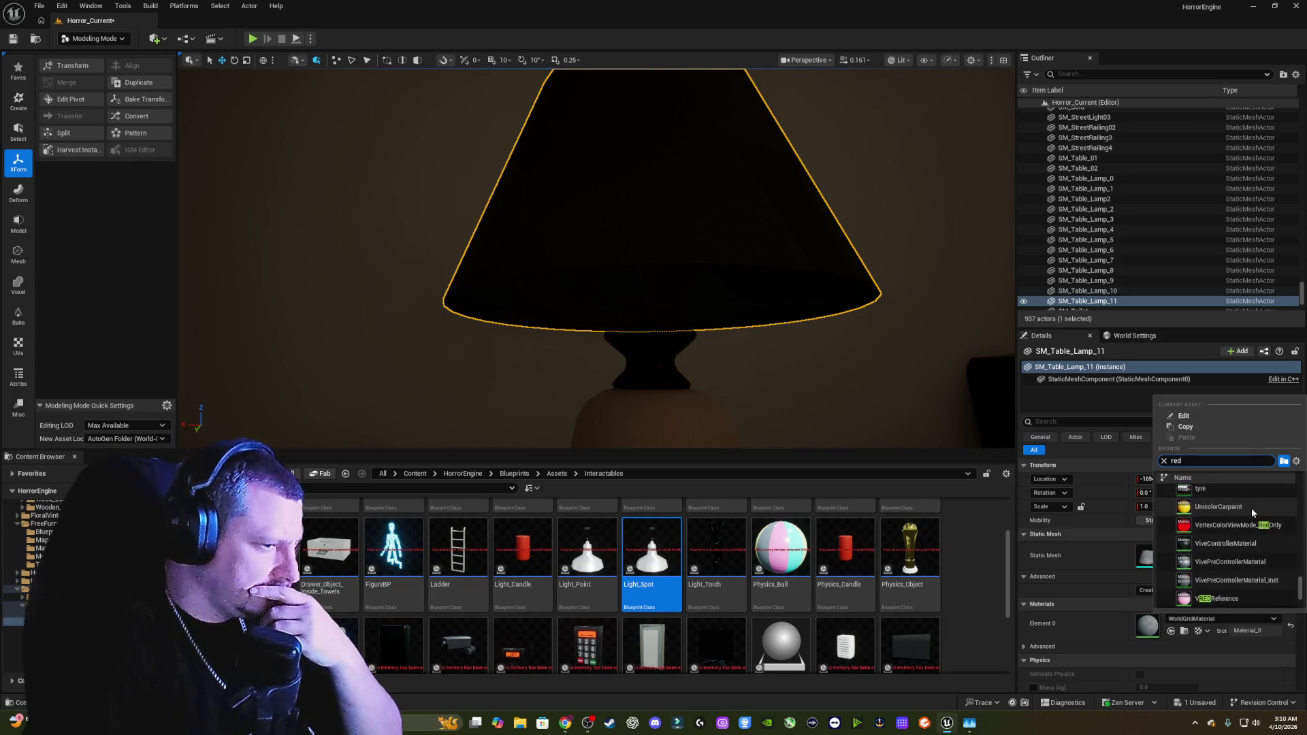
scroll(1260, 520, up, 5)
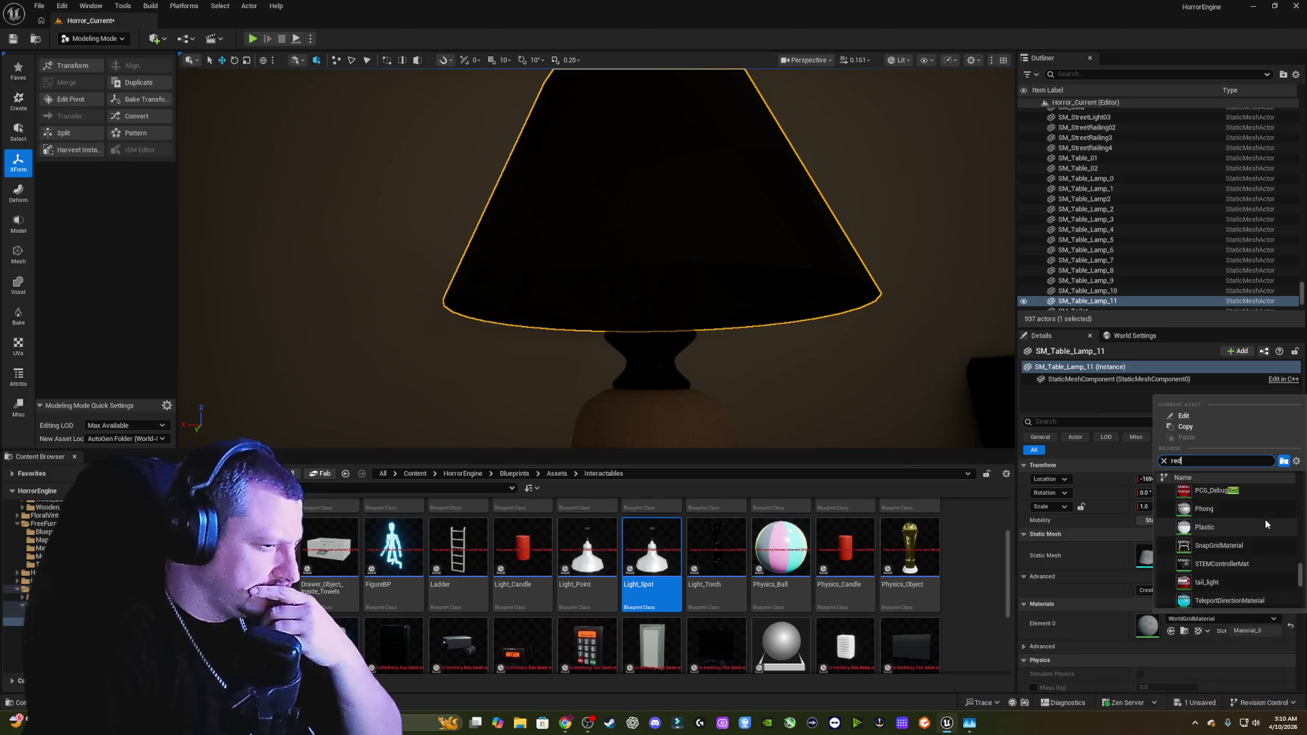
scroll(1265, 519, up, 1)
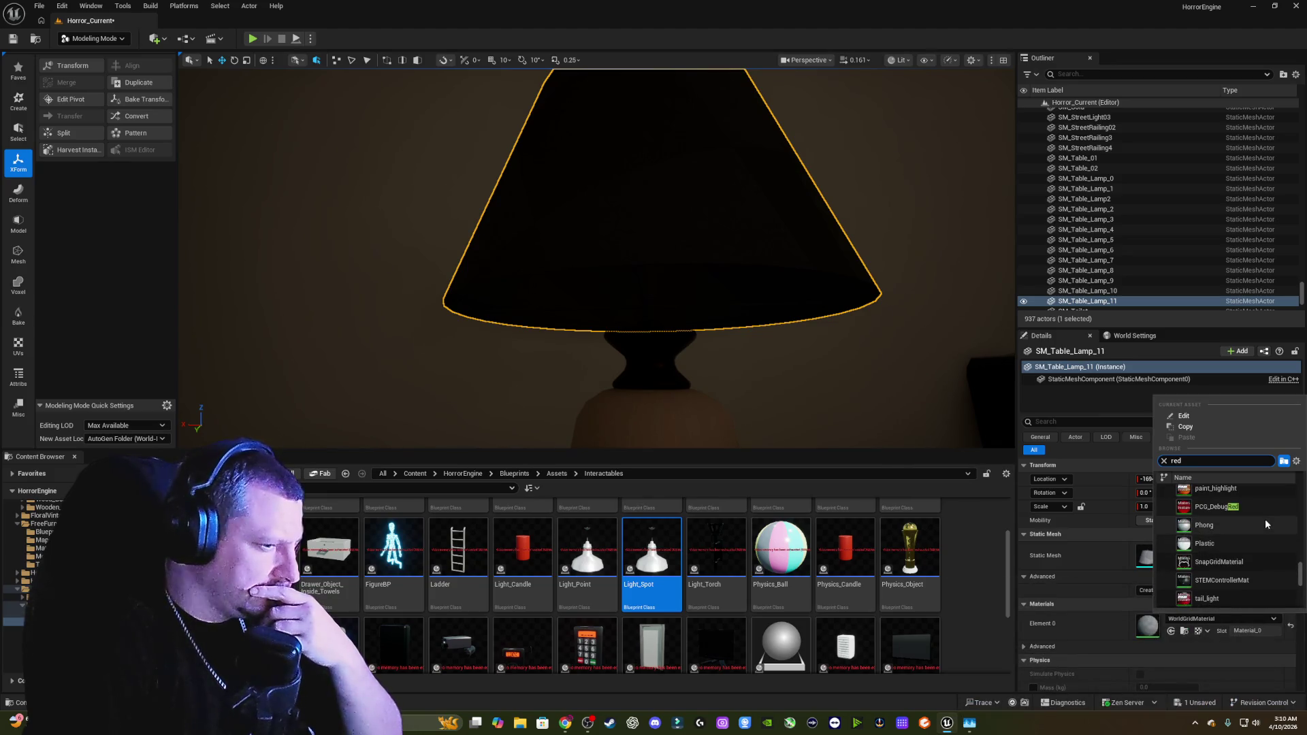
click(1248, 542)
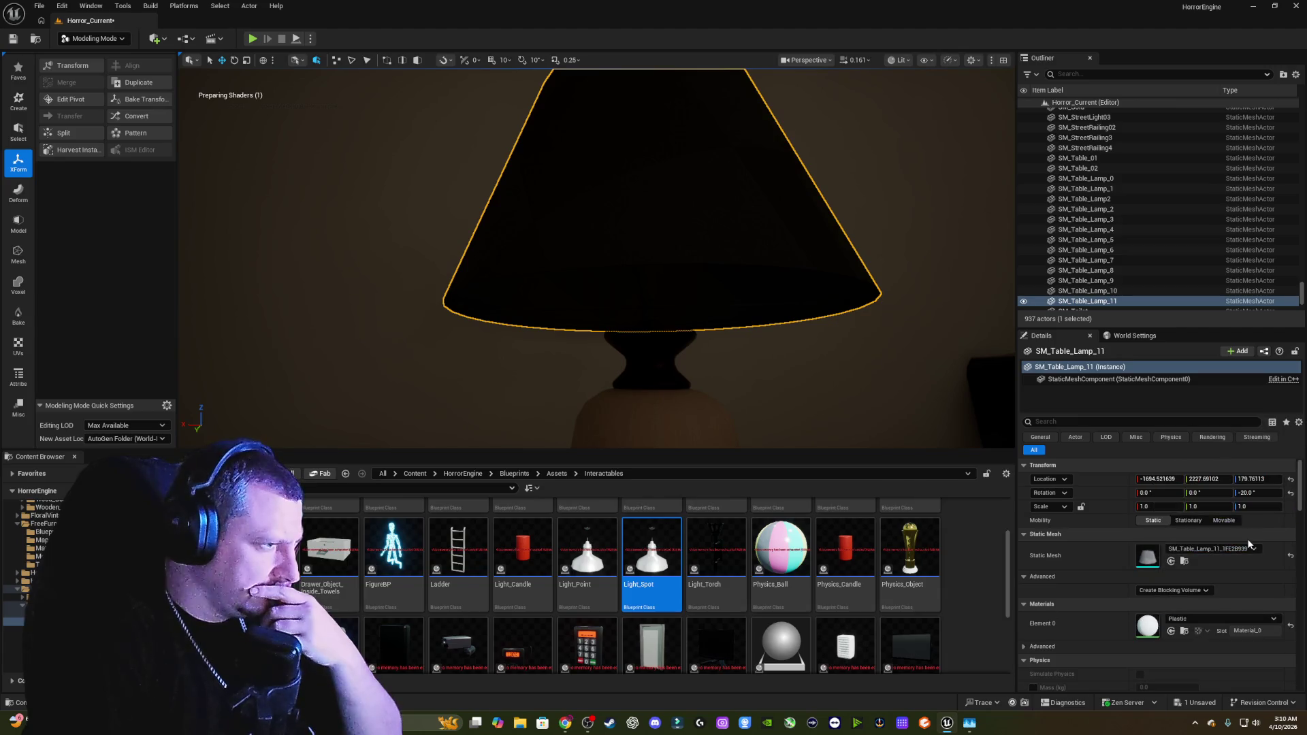
mouse_move(612, 238)
mouse_down()
mouse_move(735, 238)
mouse_move(681, 245)
mouse_move(674, 290)
mouse_move(694, 273)
mouse_move(695, 306)
mouse_up()
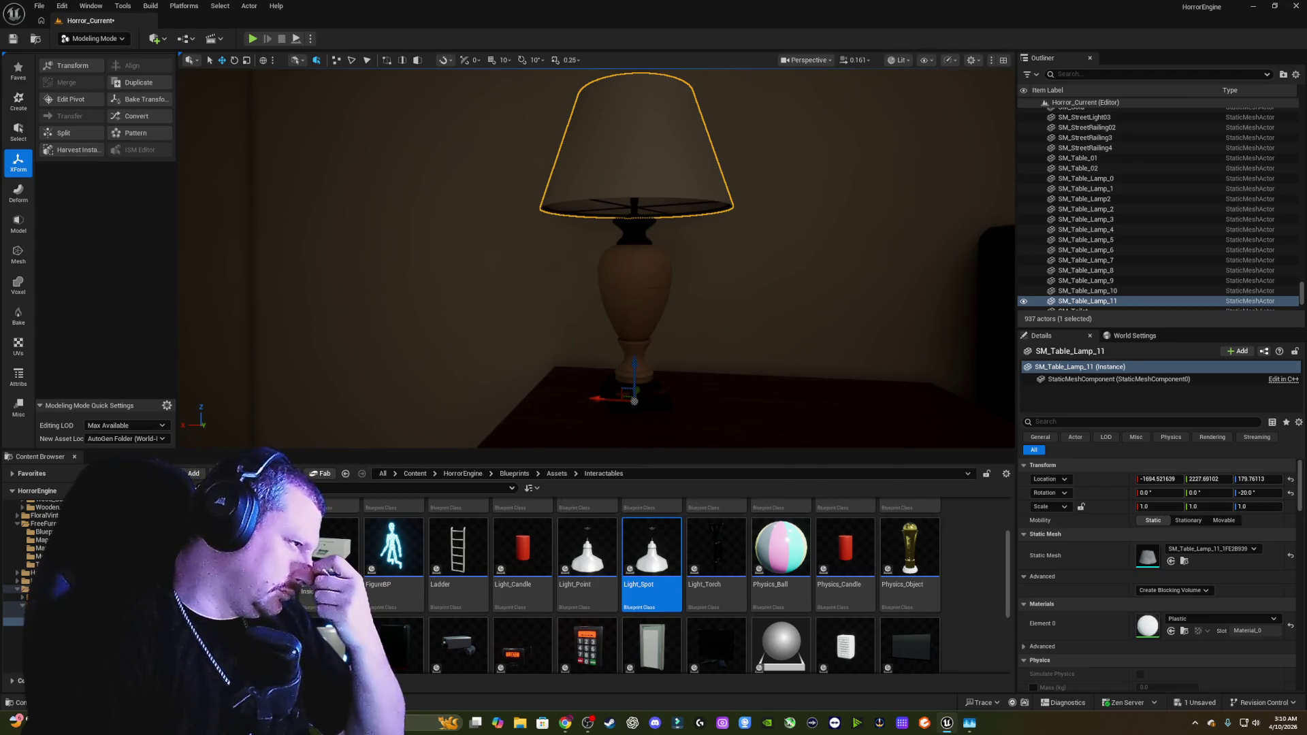
Step: Switch the lamp's neck piece to M_Metal_Chrome
click(638, 228)
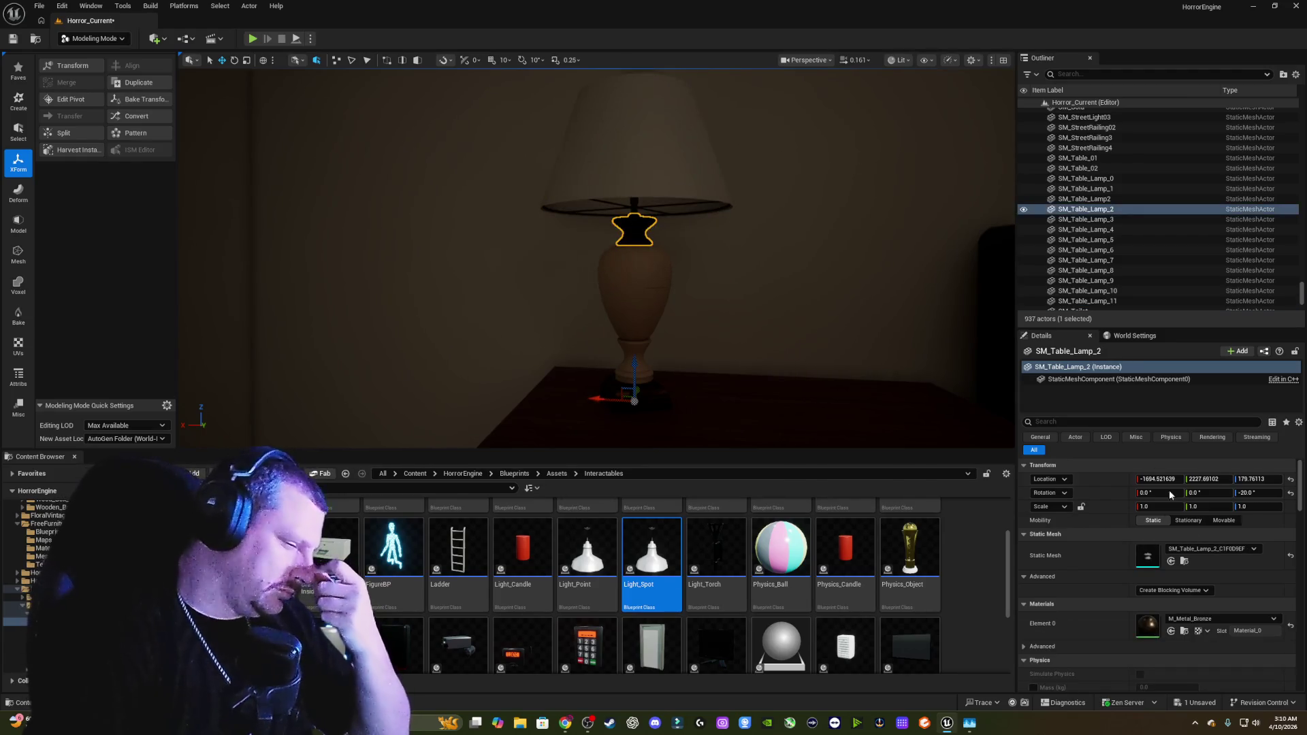
click(1238, 618)
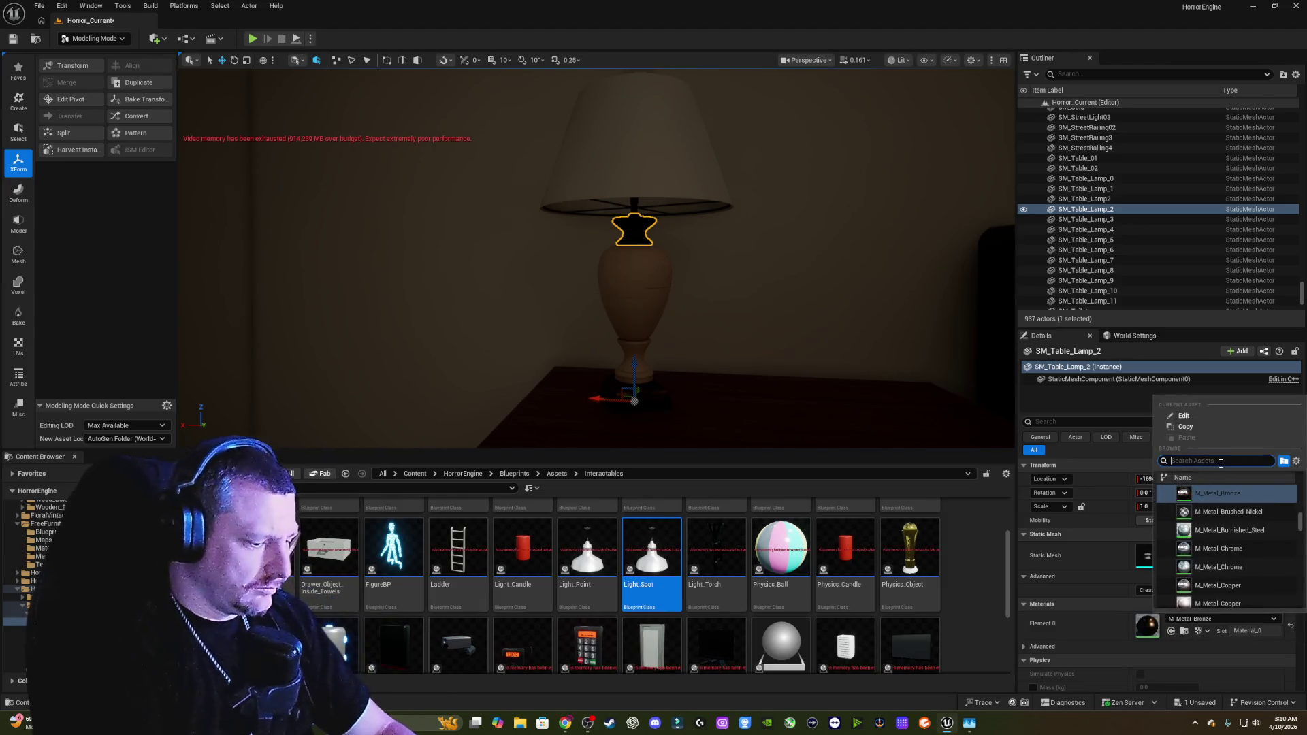
text(chrome)
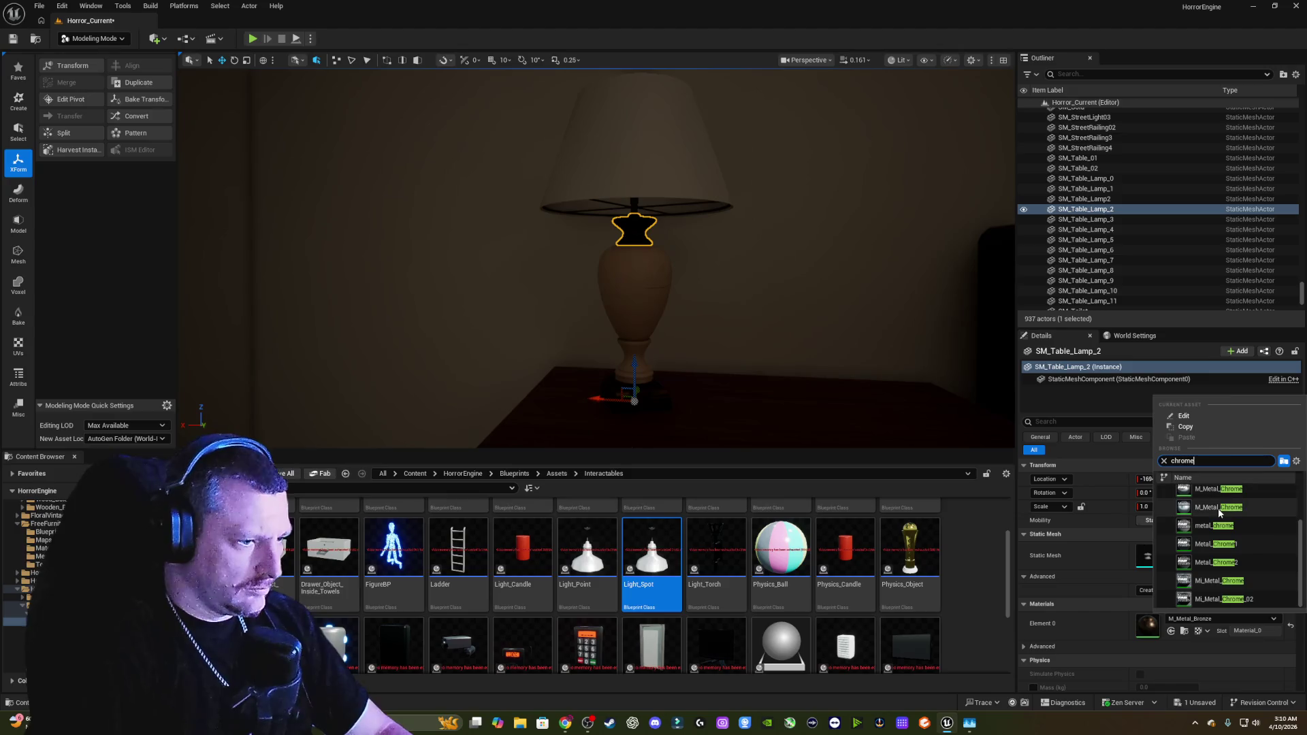
click(1219, 508)
key(f)
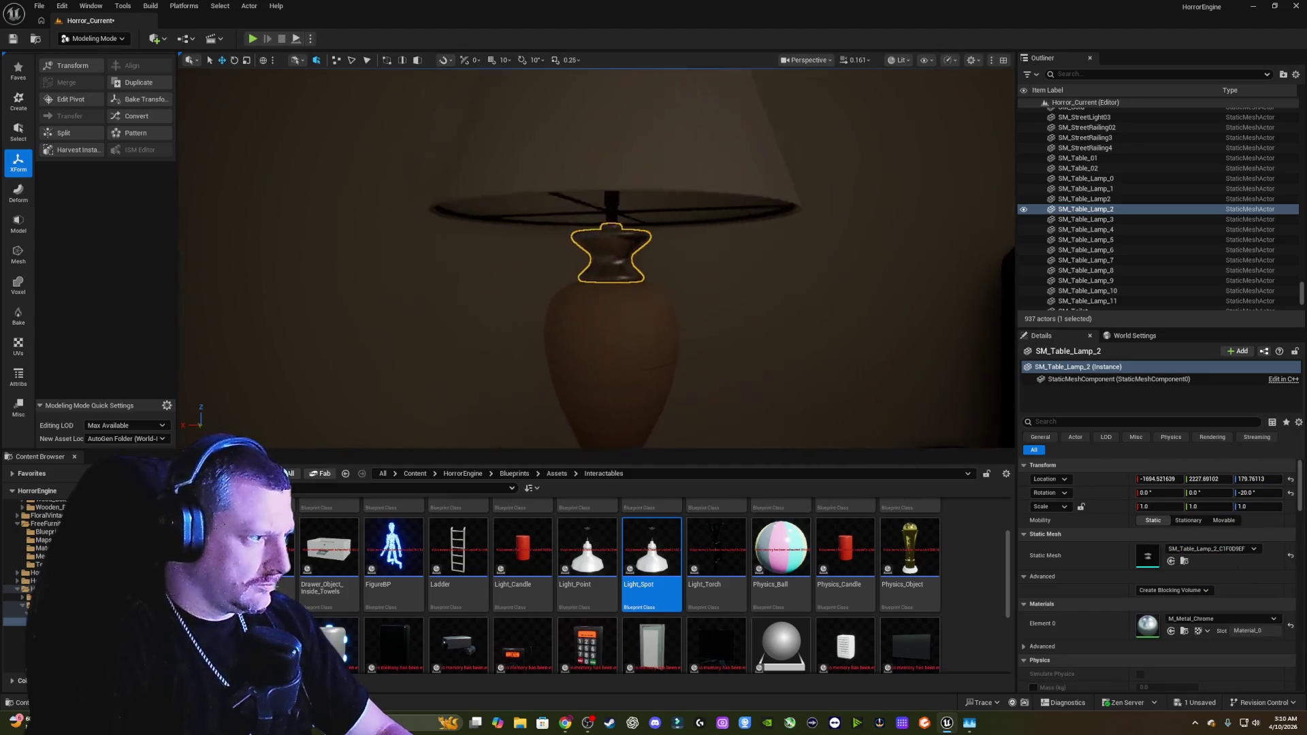
scroll(733, 262, up, 3)
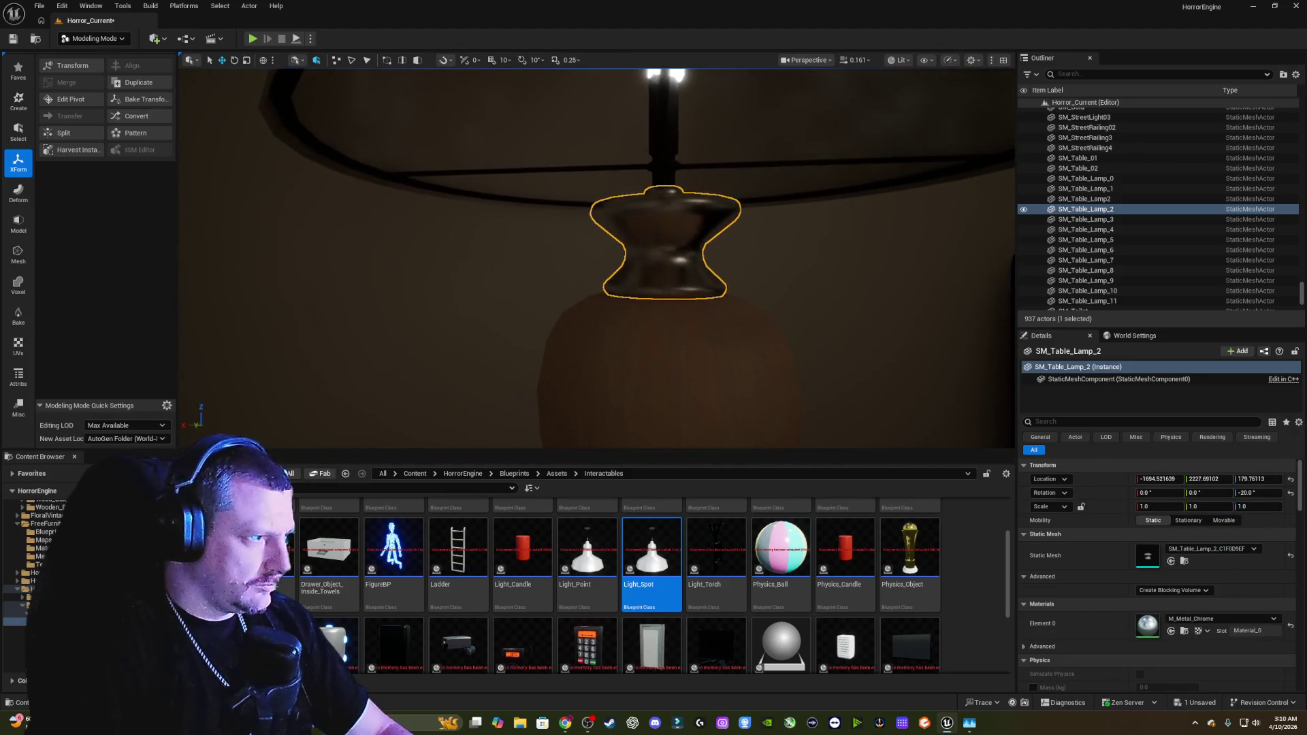
Step: Switch the square base SM_Table_Lamp_0 to M_Metal_Chrome as well
click(782, 166)
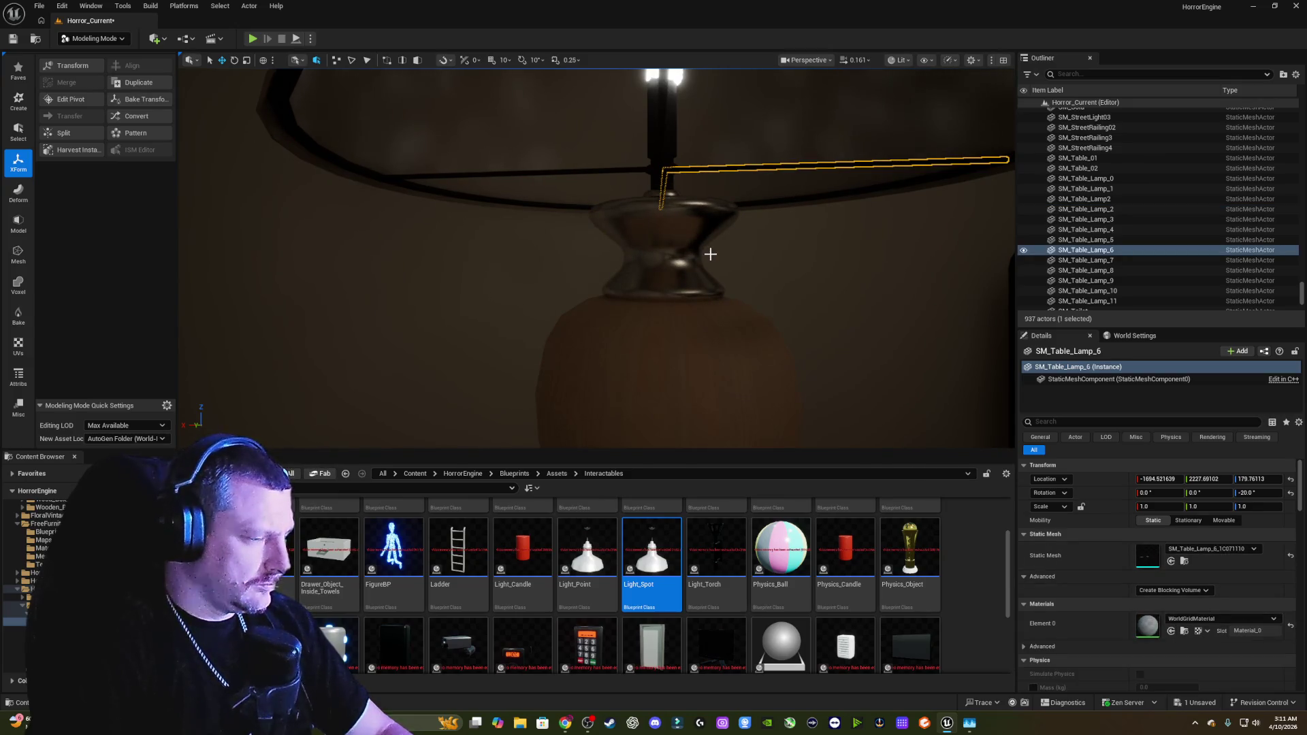
scroll(711, 254, down, 5)
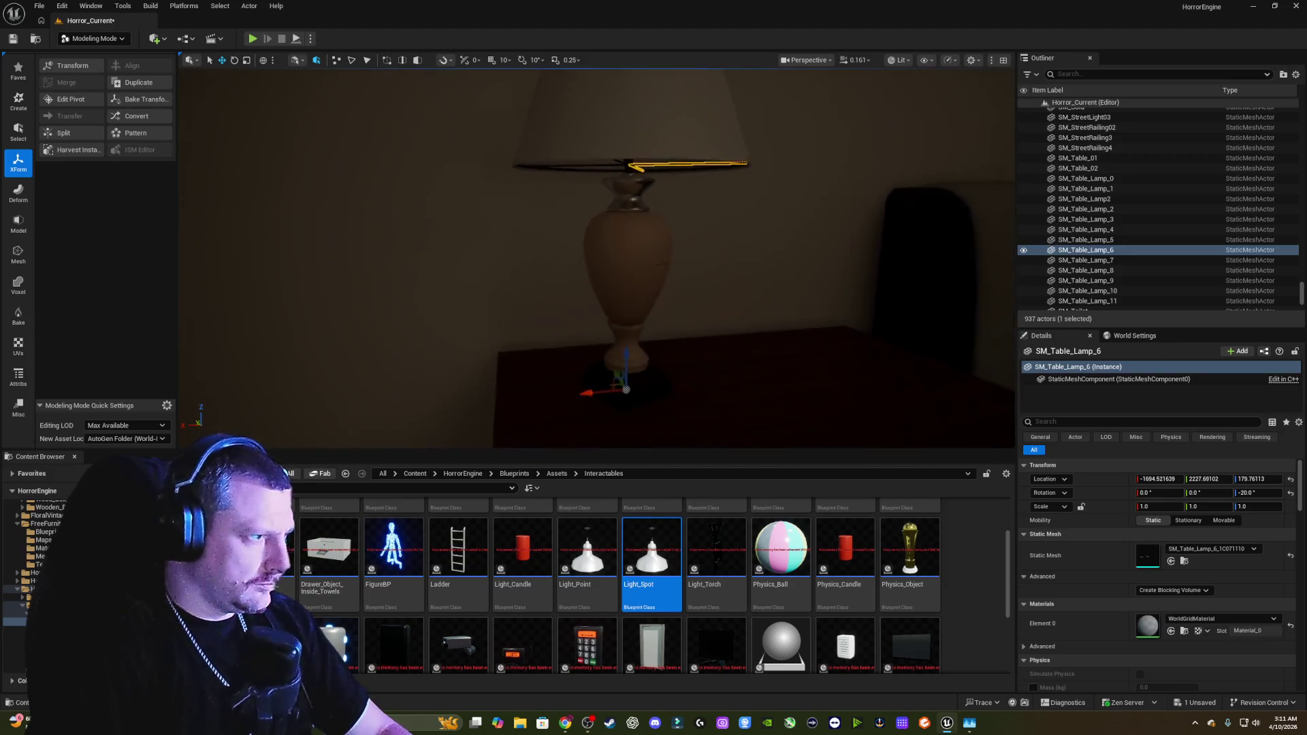
click(659, 378)
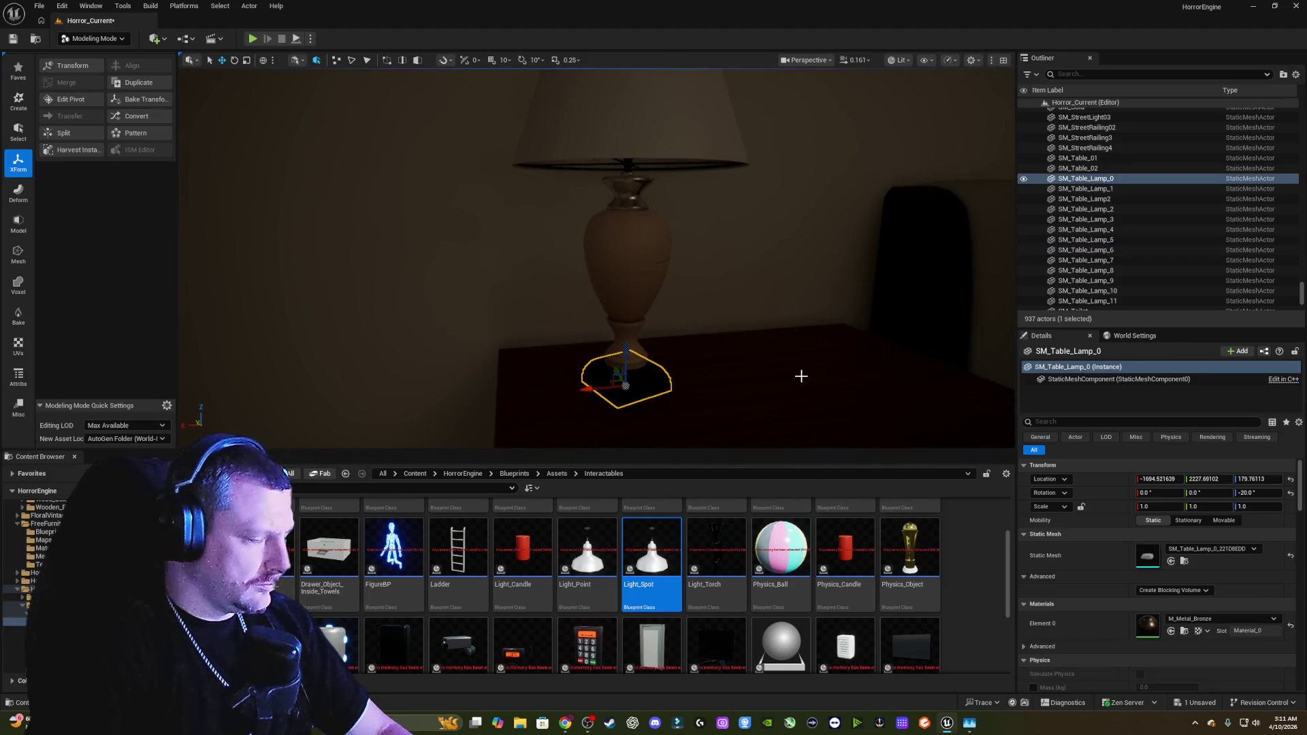
click(1224, 618)
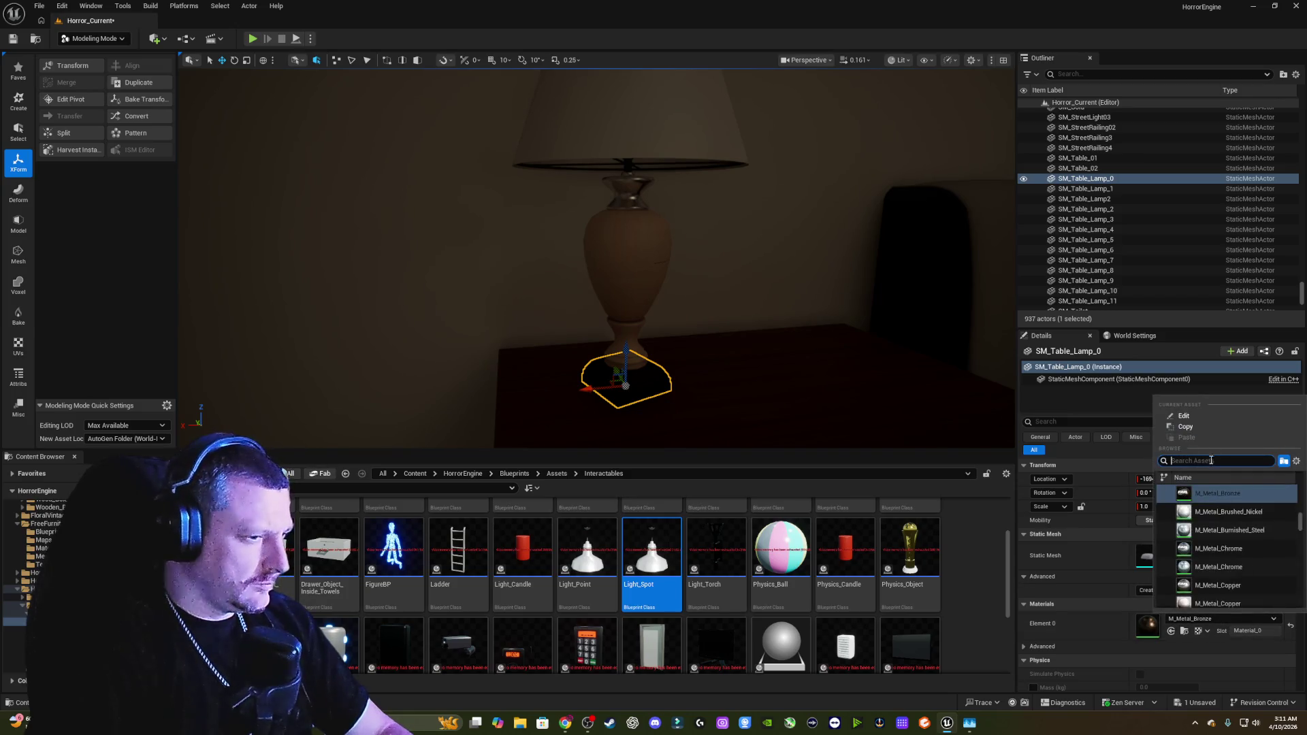
text(chrome)
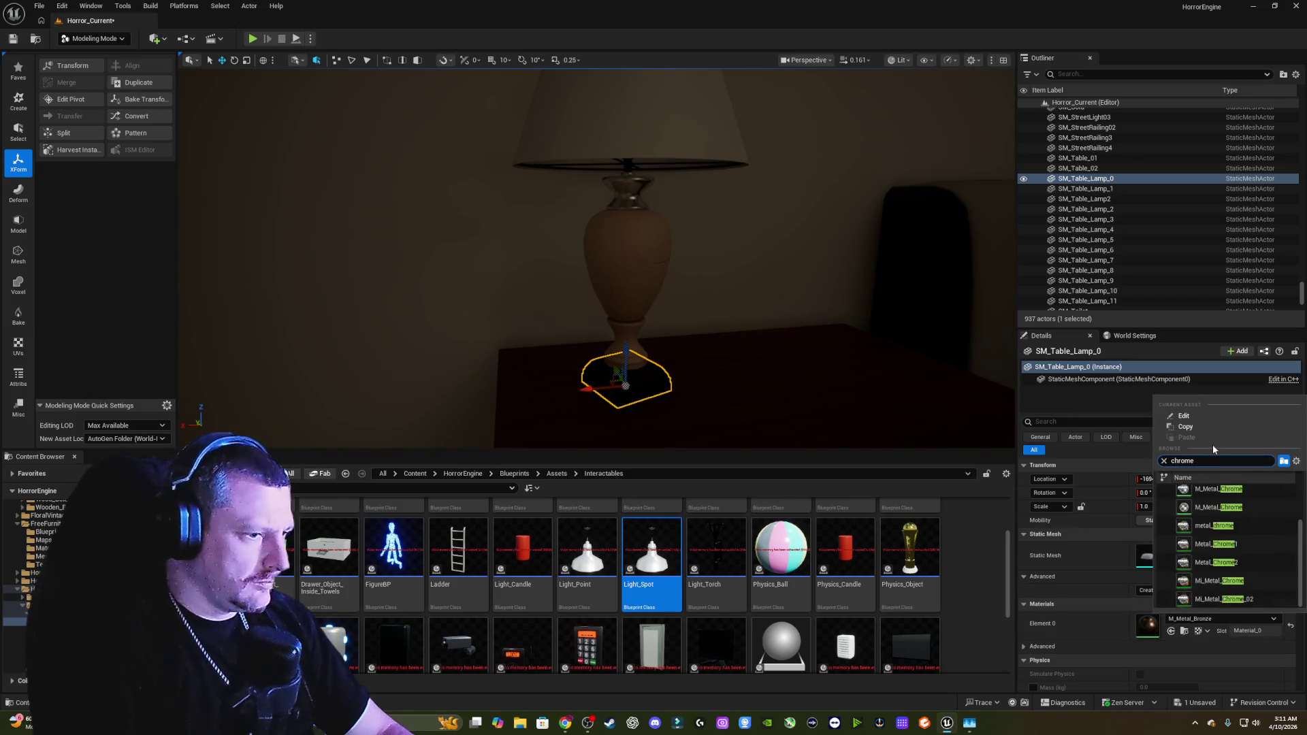
click(1219, 508)
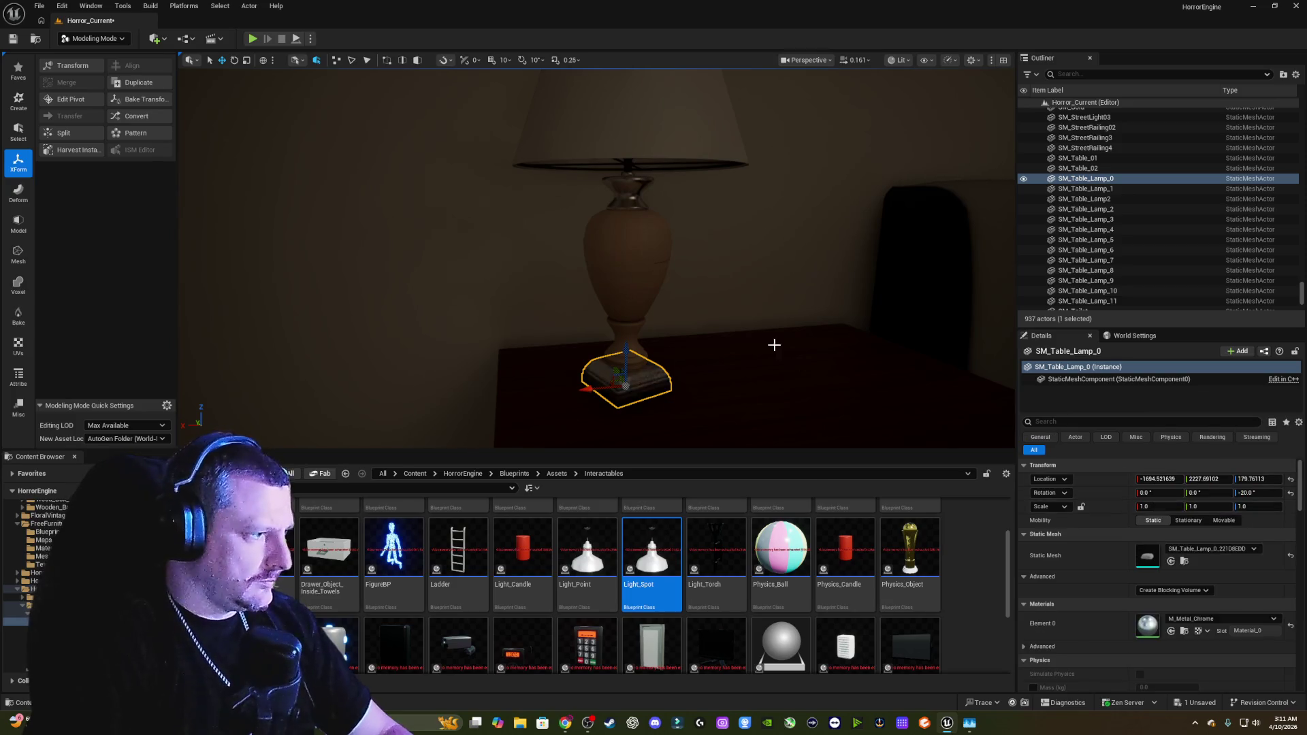
scroll(771, 346, down, 5)
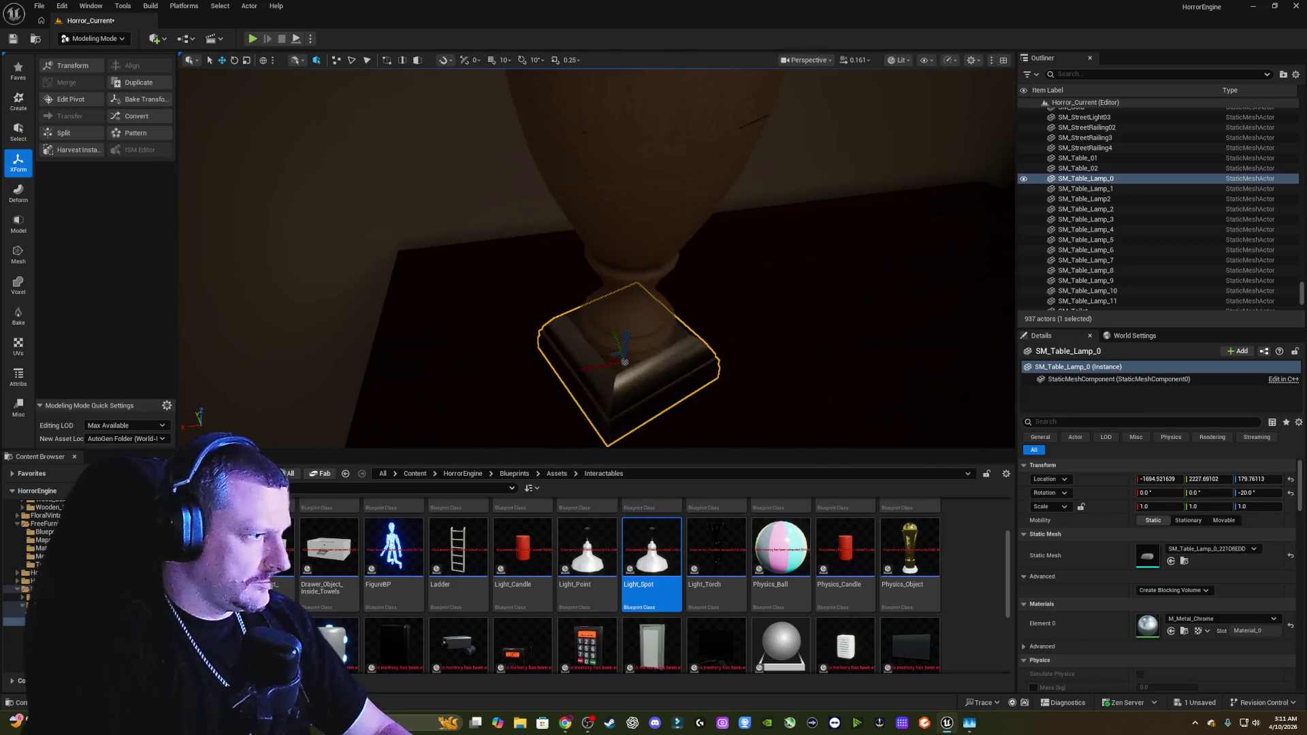
scroll(597, 259, up, 5)
scroll(596, 259, down, 8)
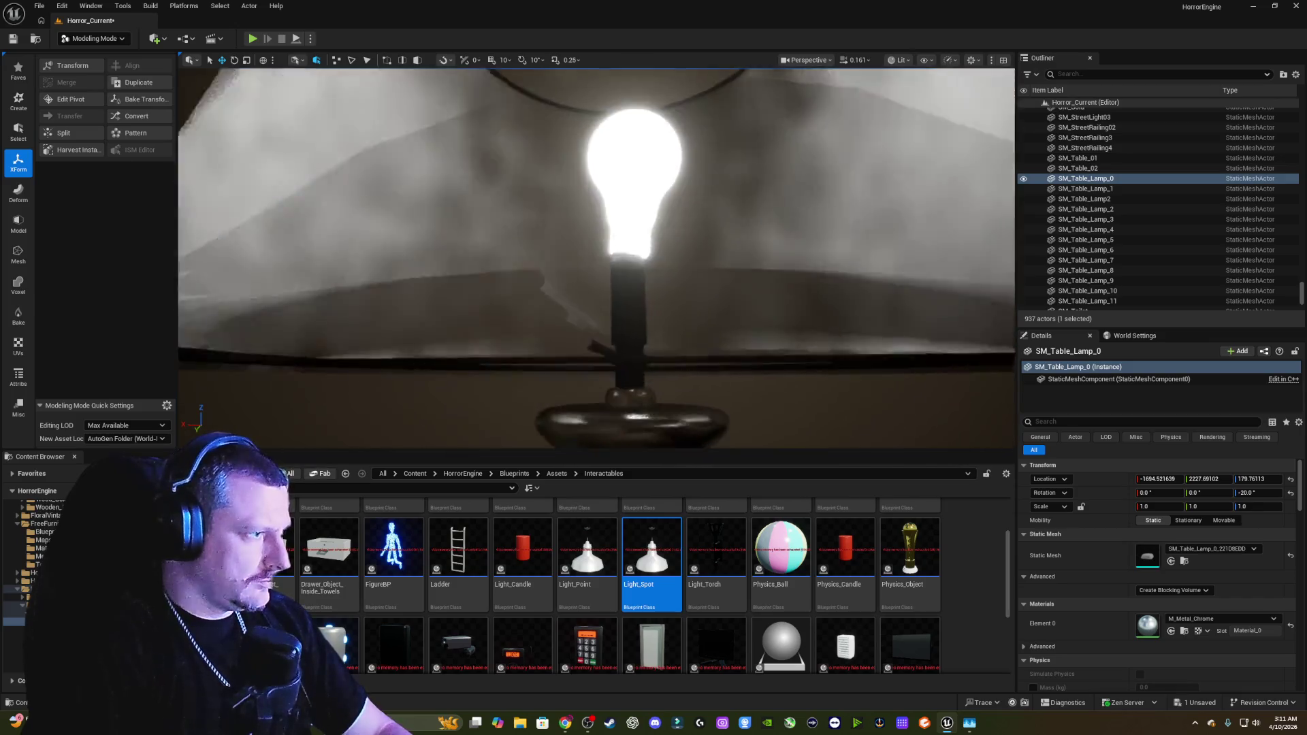
scroll(780, 342, up, 6)
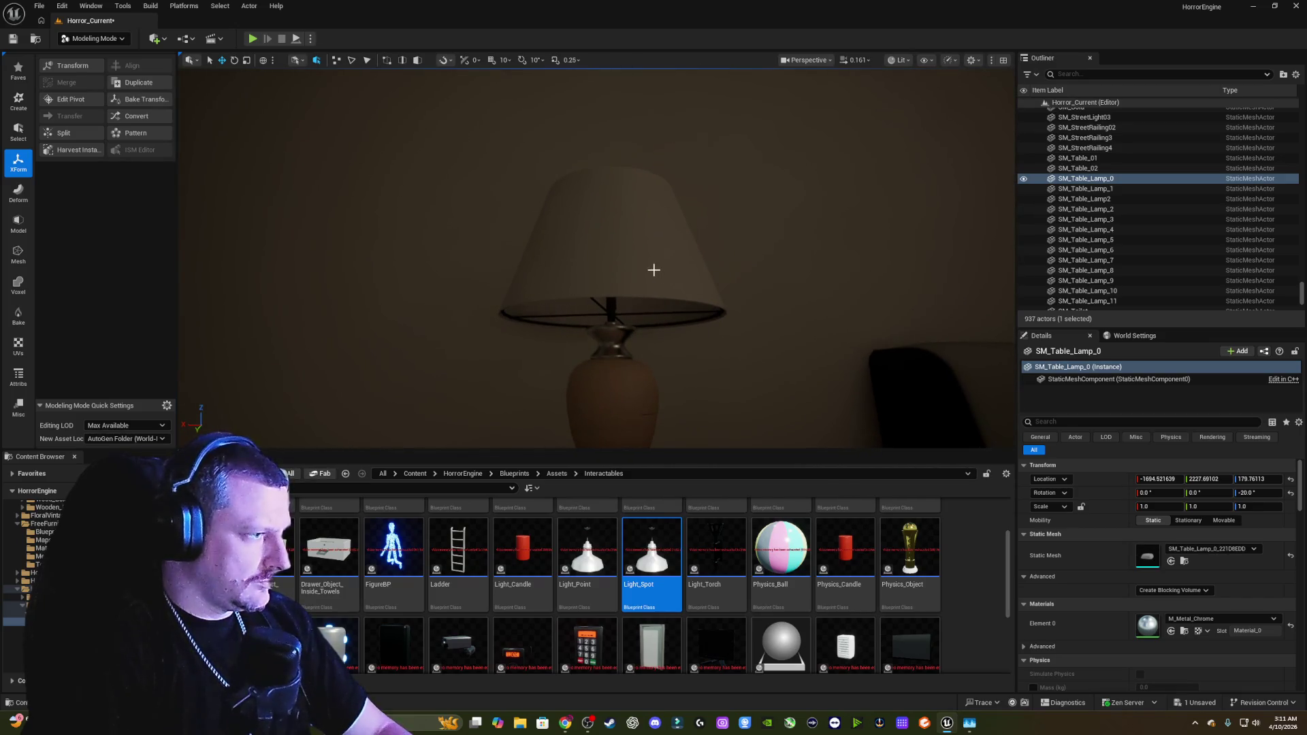
Step: Add the lampshade, bulb, both diagonal support rods and shade rim to the selection
ctrl+click(653, 271)
scroll(747, 374, down, 4)
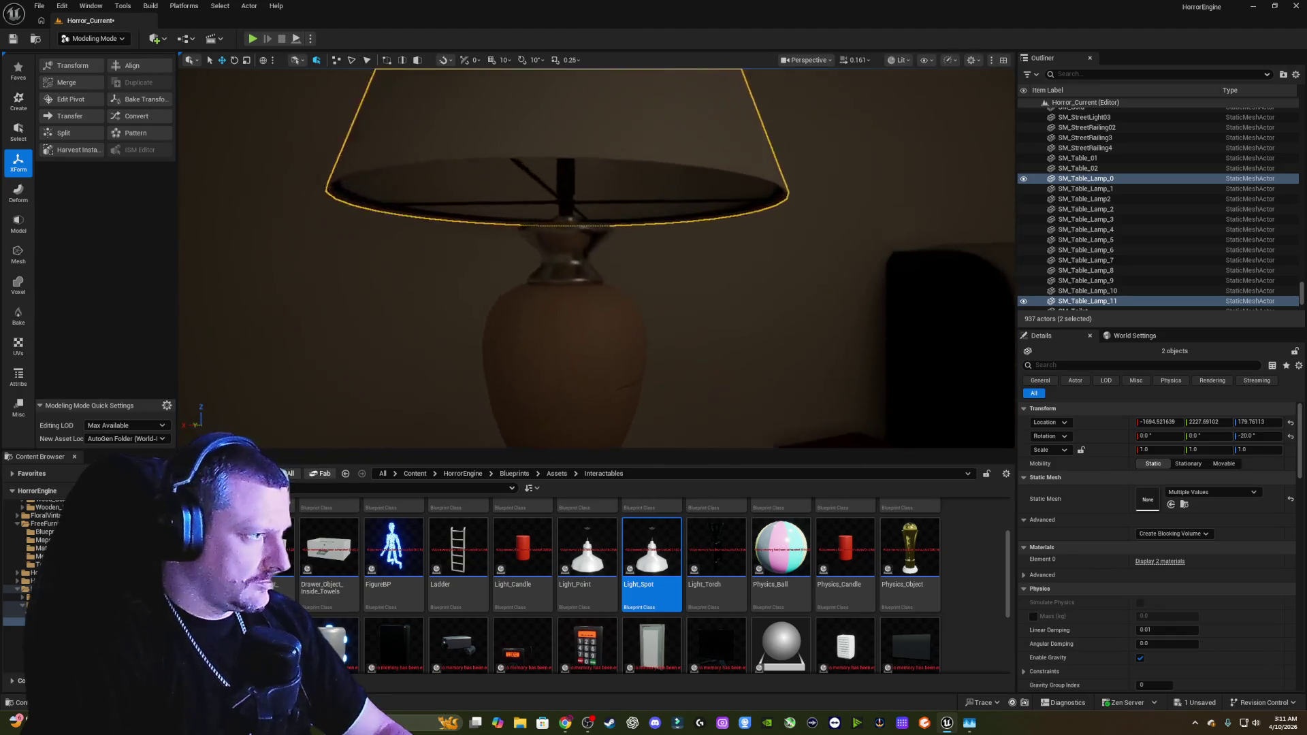
scroll(666, 301, down, 4)
ctrl+click(666, 300)
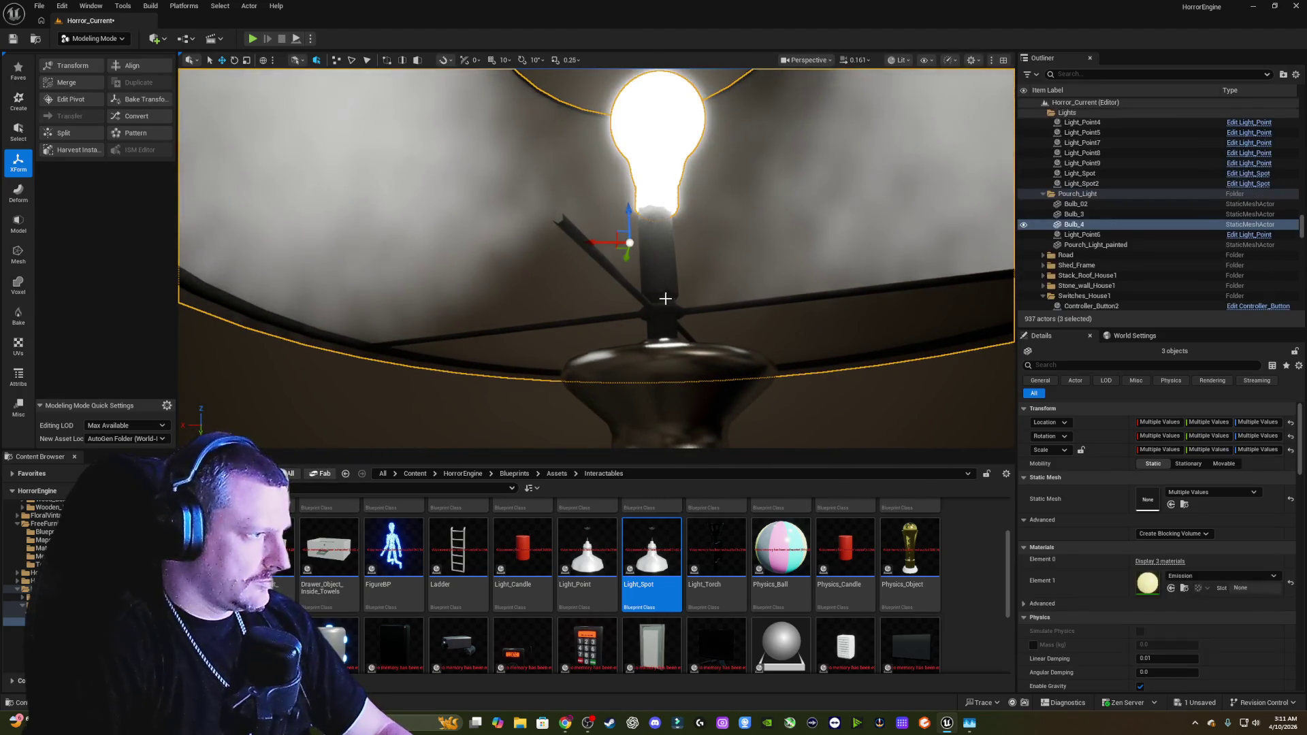
ctrl+click(613, 271)
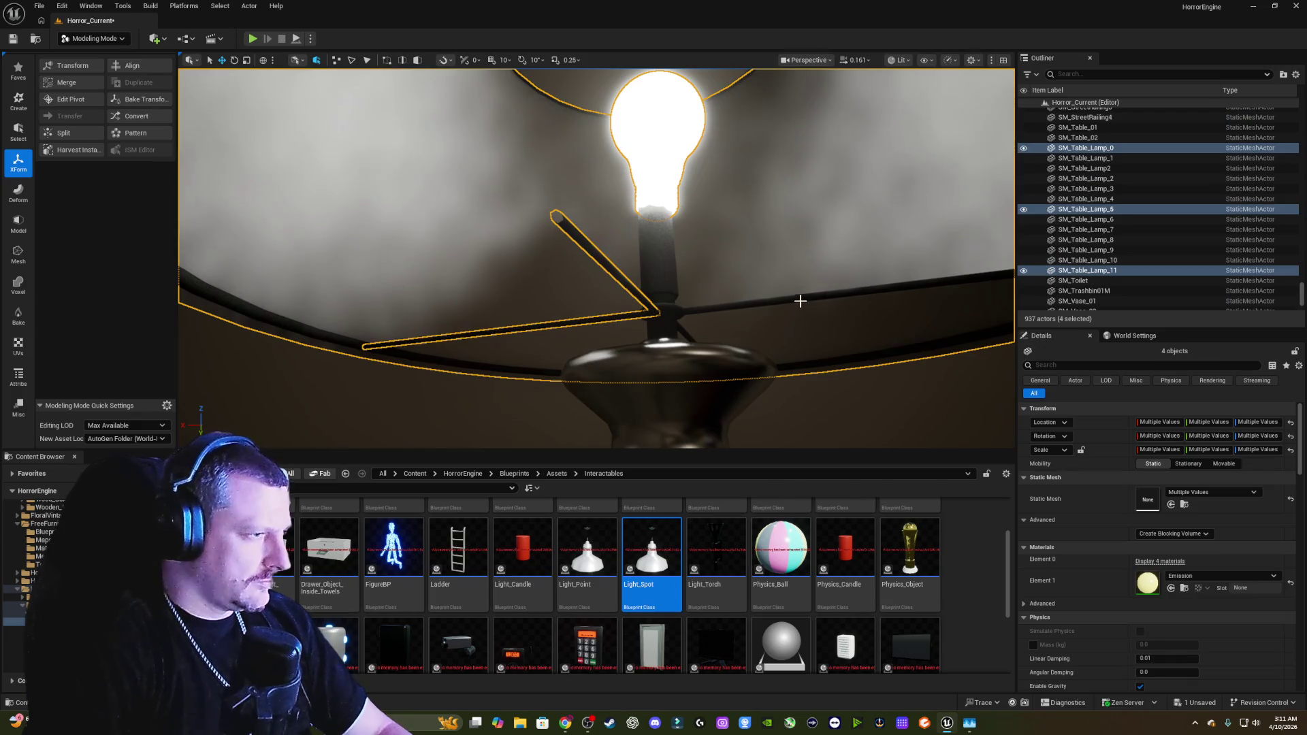
ctrl+click(810, 307)
scroll(597, 259, up, 8)
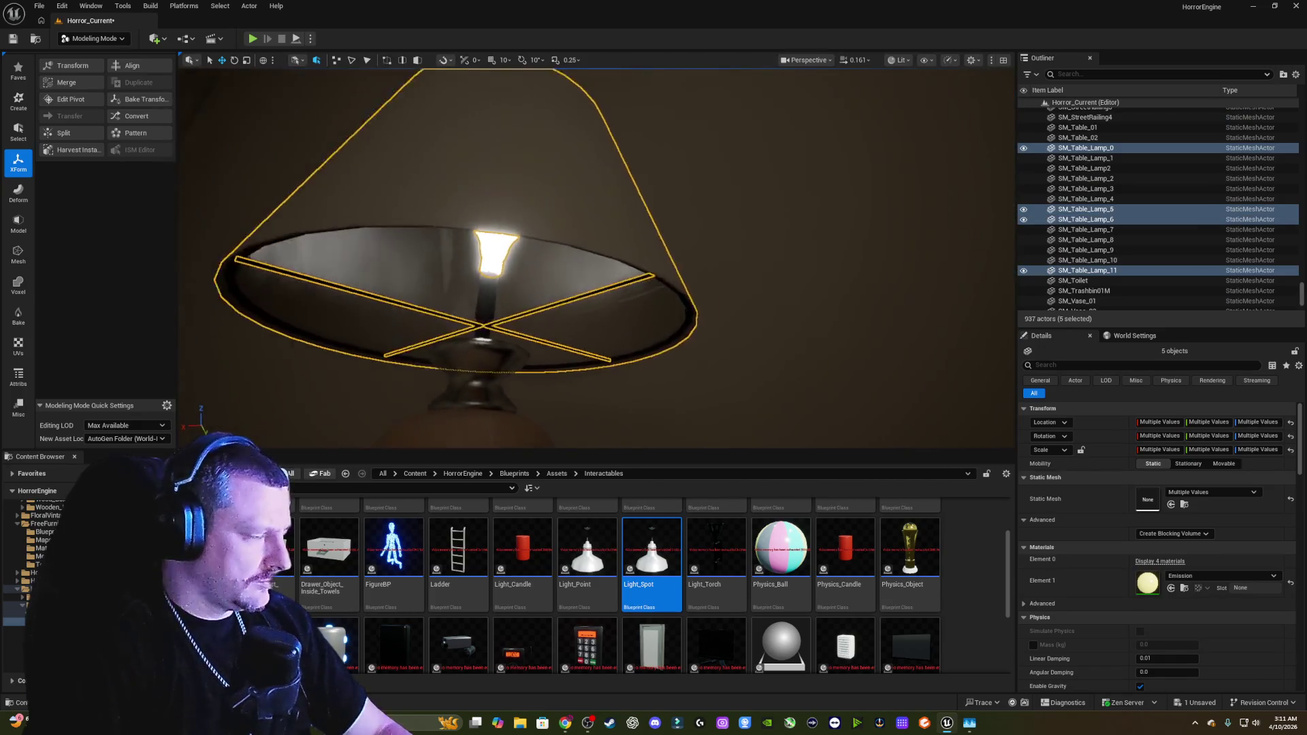
scroll(596, 258, up, 5)
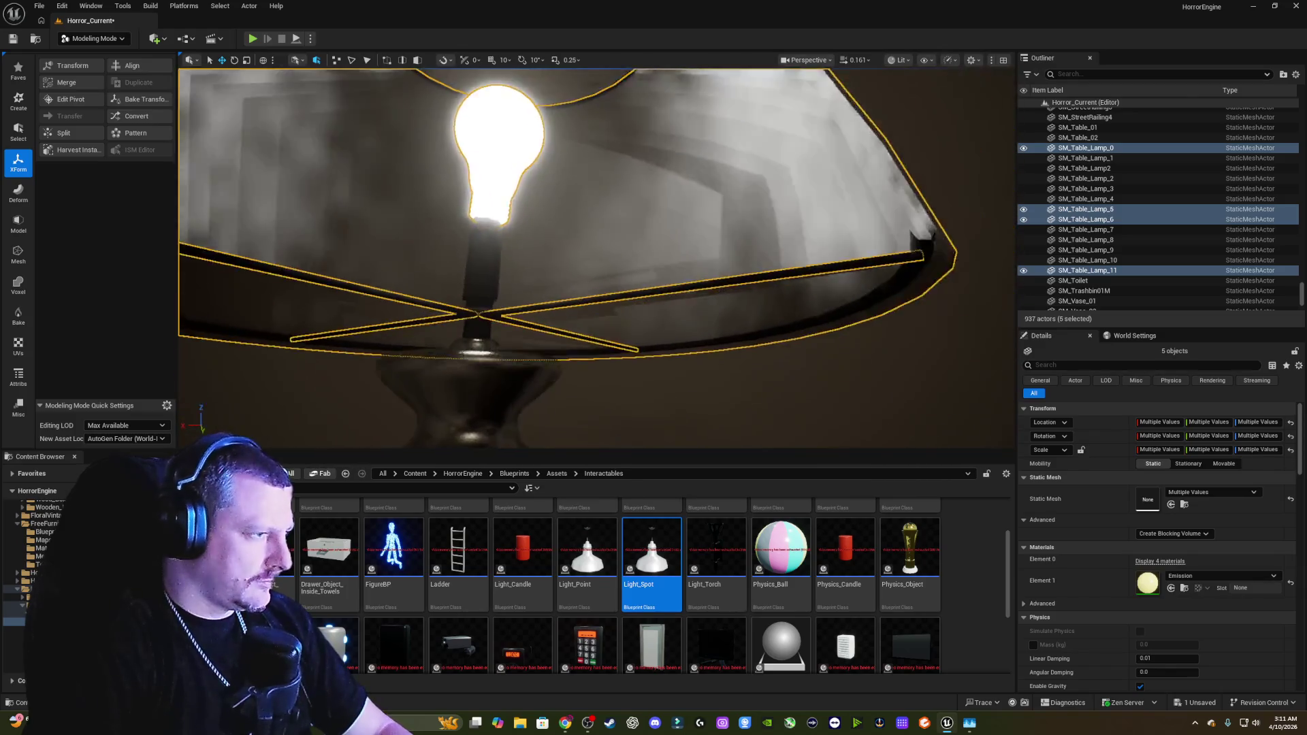
ctrl+click(851, 292)
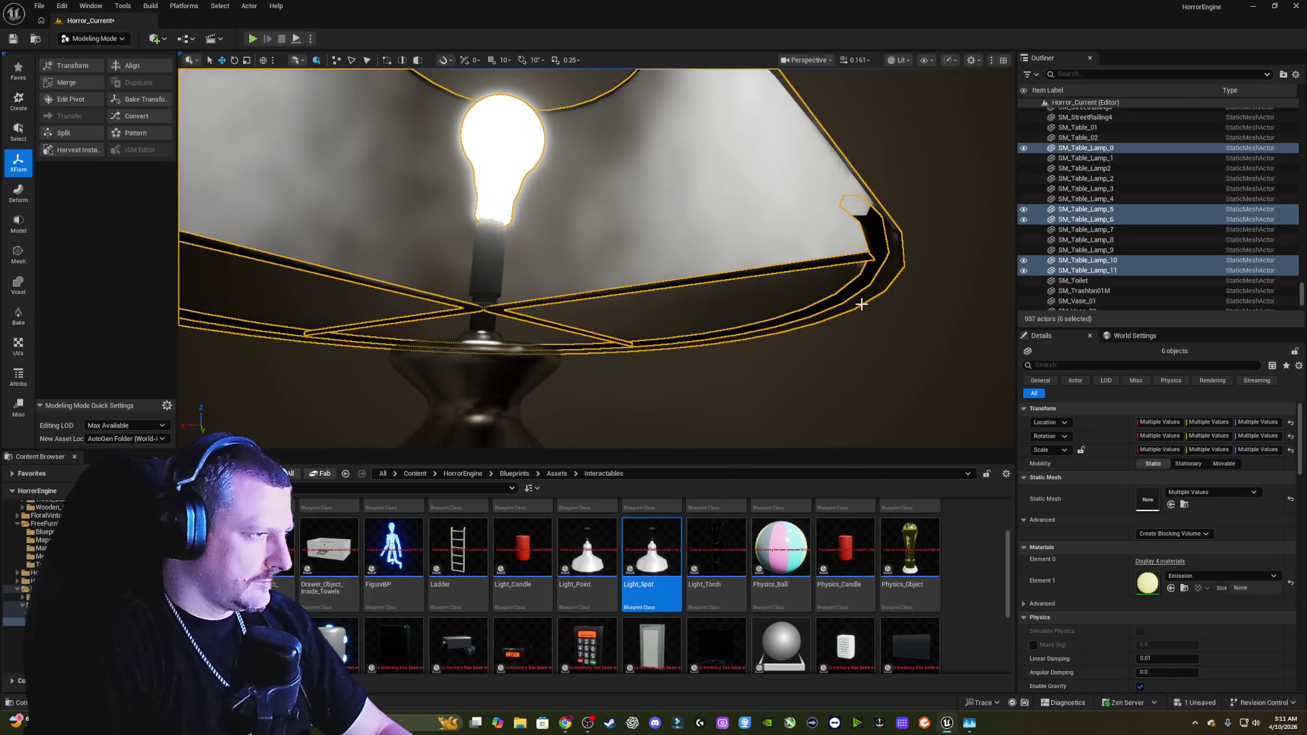
scroll(851, 292, up, 3)
drag(851, 270, 851, 271)
drag(650, 249, 650, 248)
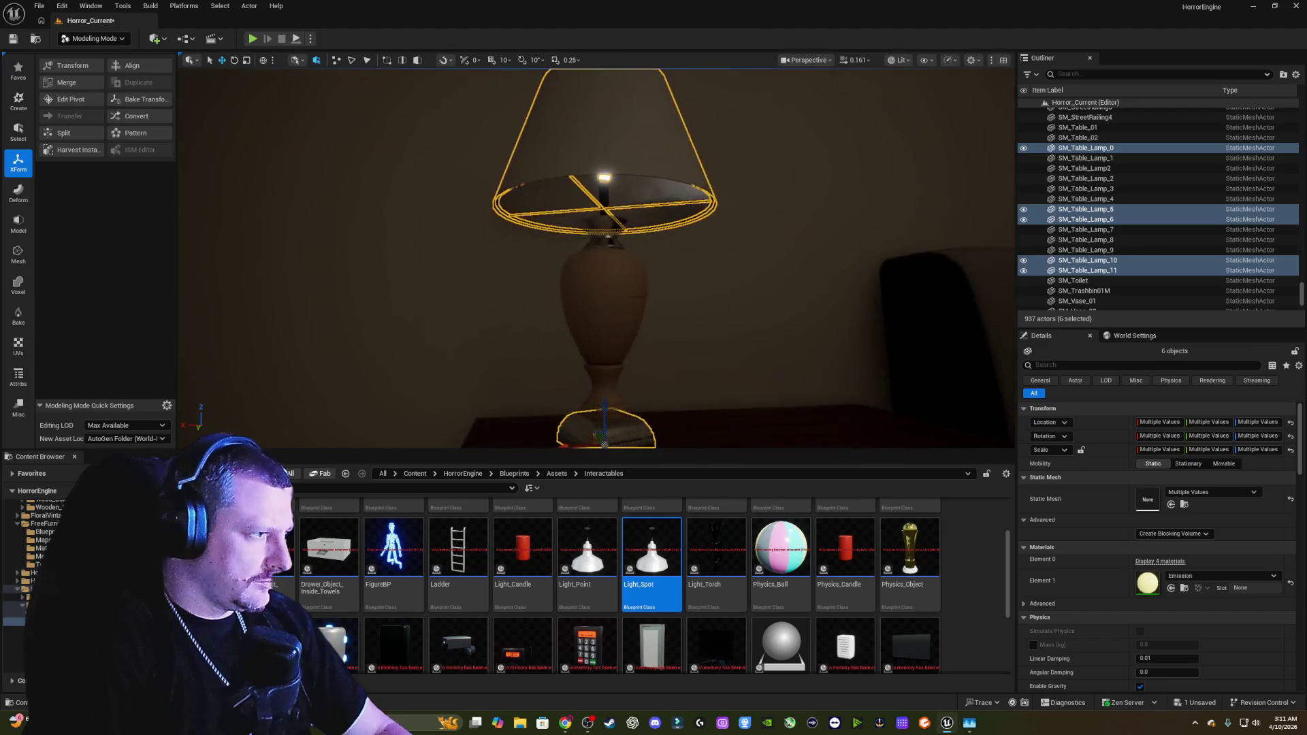
Step: Add the neck, body, lower neck piece and base to the selection
ctrl+click(602, 232)
ctrl+click(616, 340)
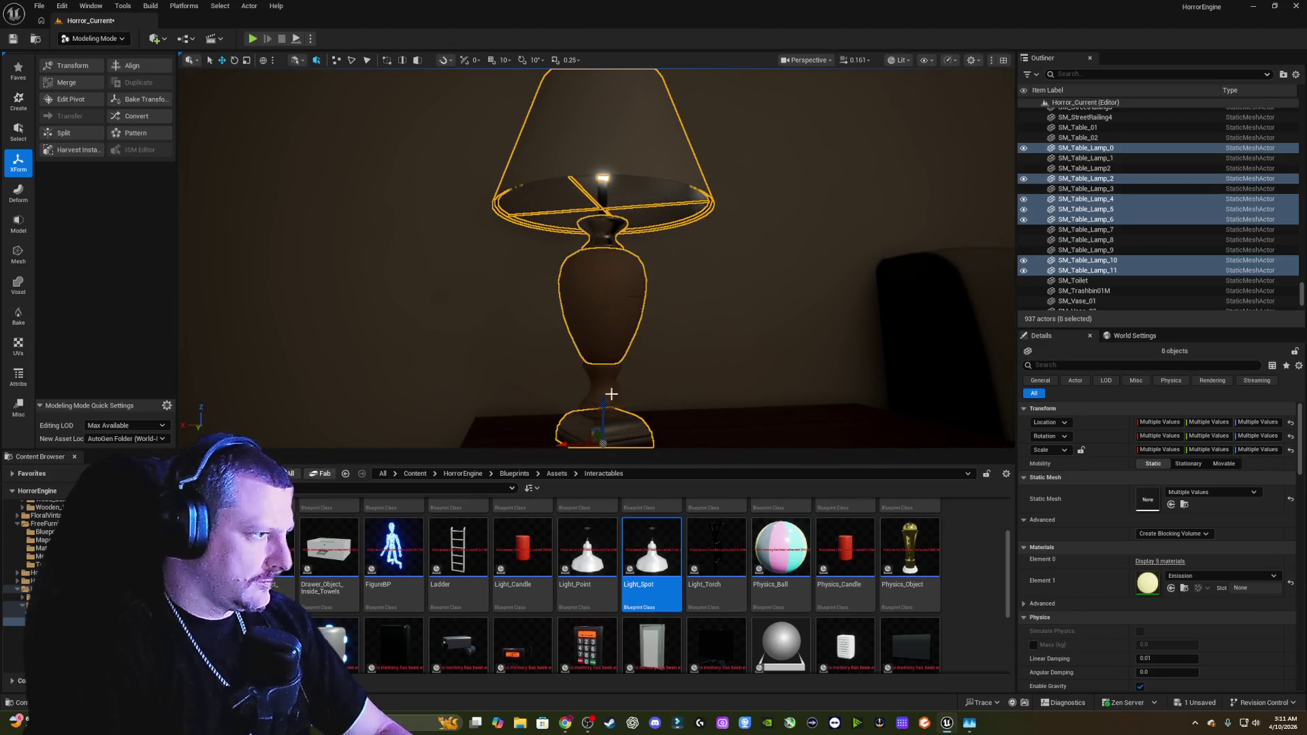
ctrl+click(603, 389)
ctrl+click(629, 425)
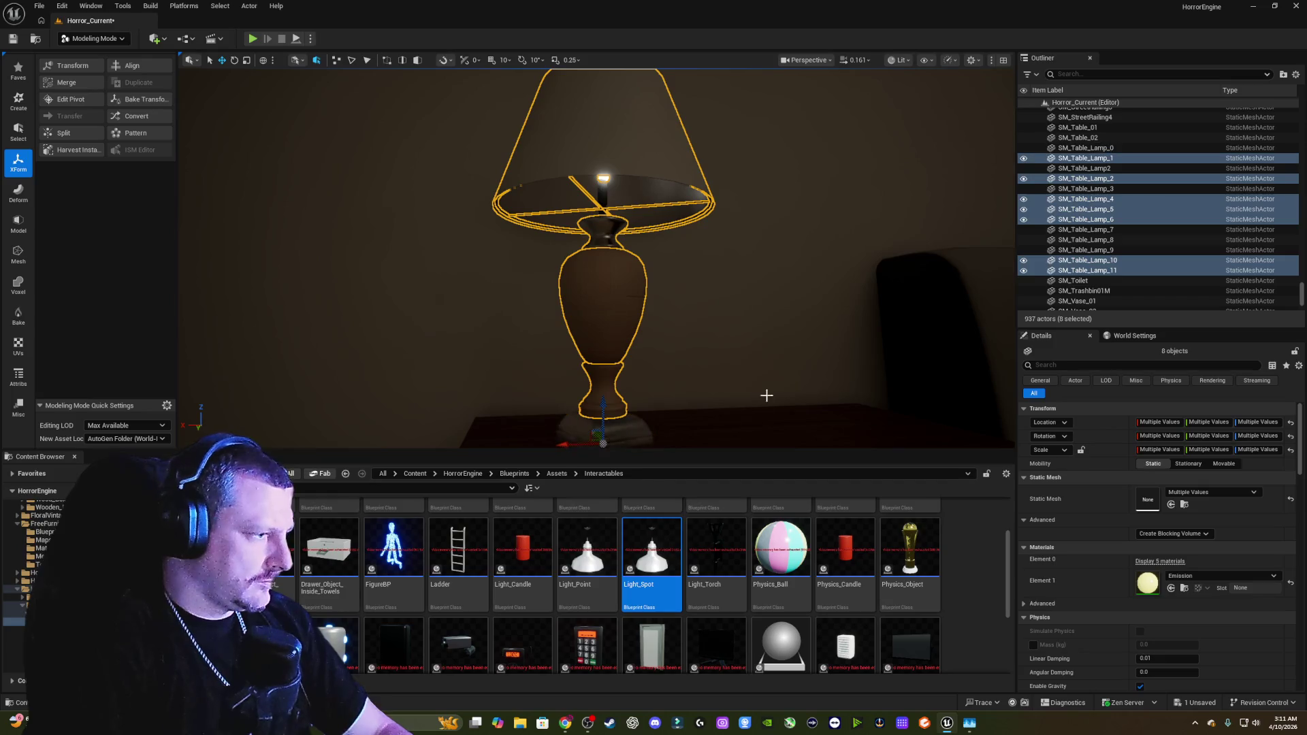
ctrl+click(629, 436)
key(f)
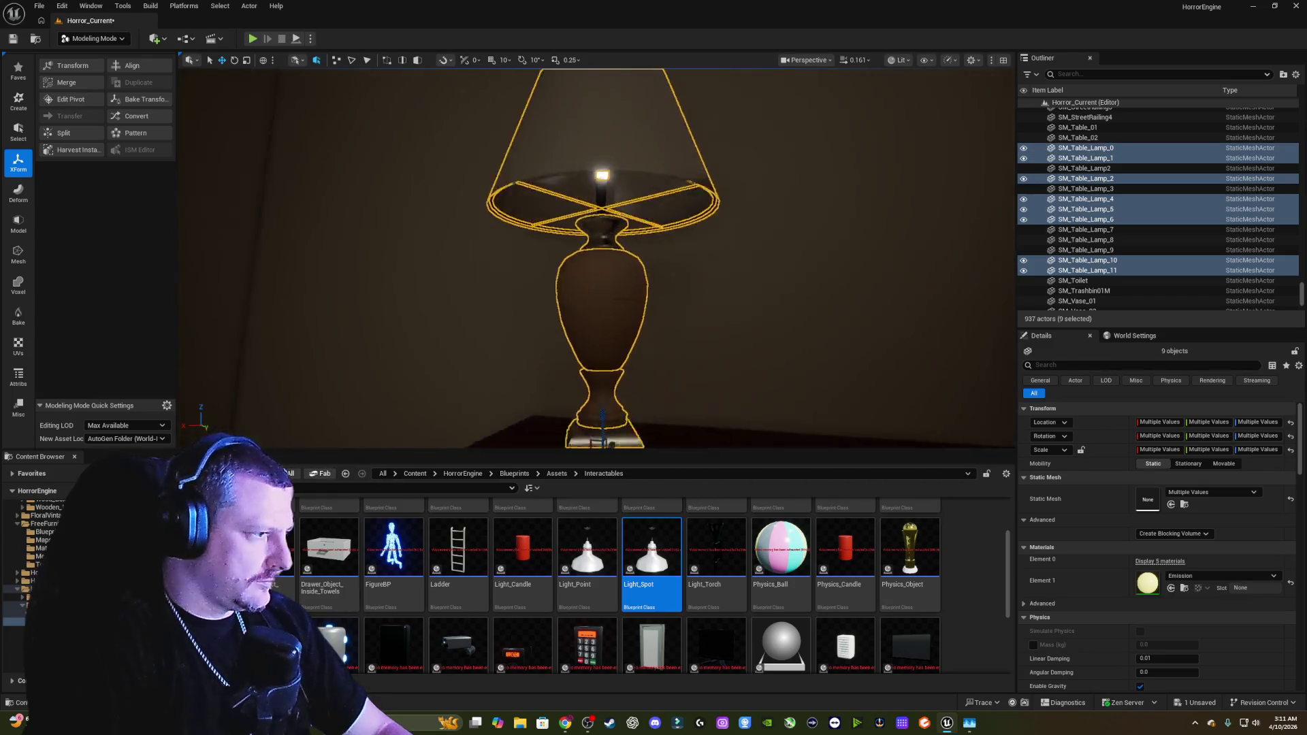
Step: Fly around the lamp, toggling the lampshade out of and back into the selection
key(e)
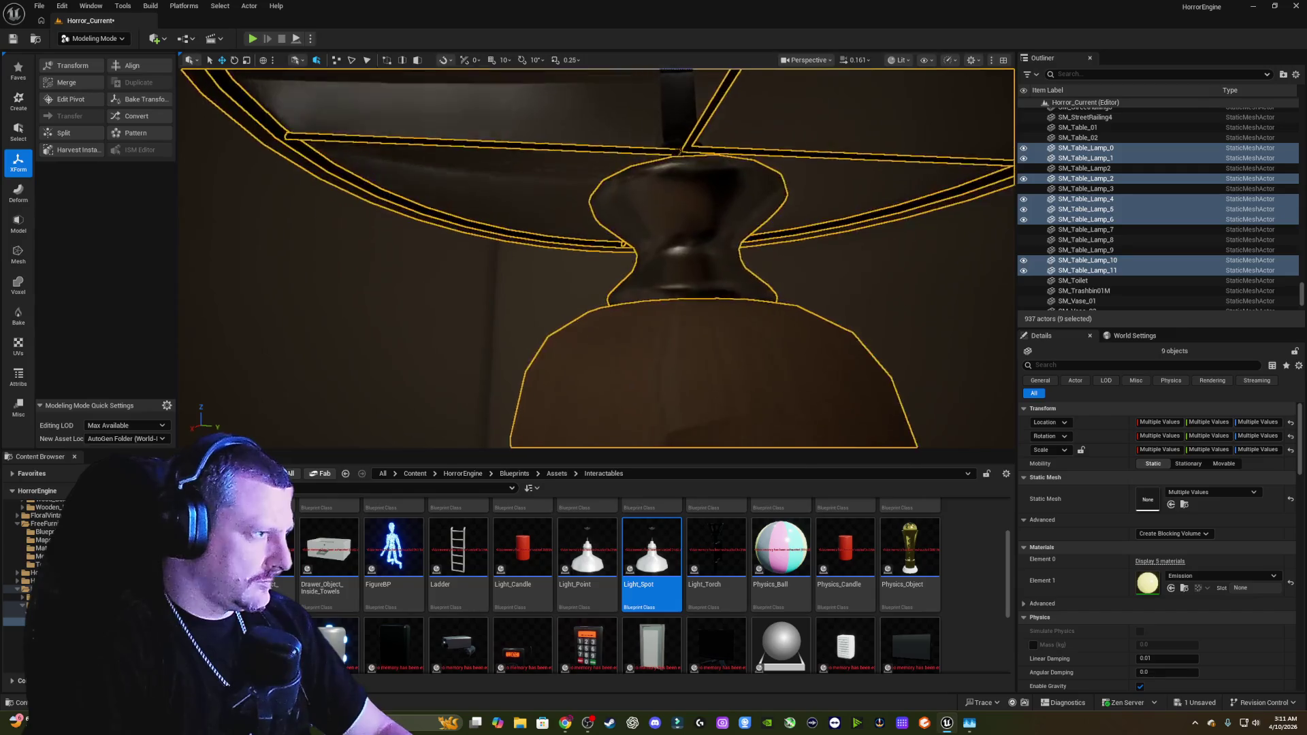
key(q)
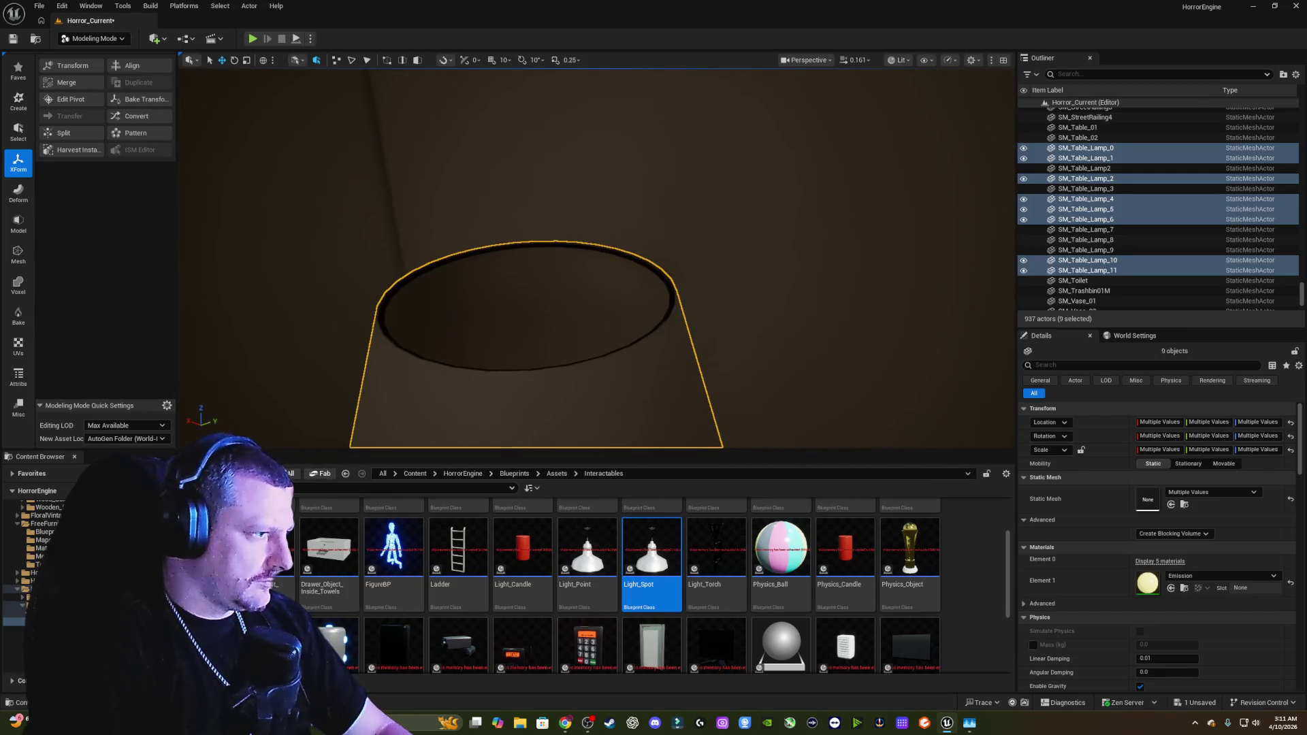
ctrl+click(671, 293)
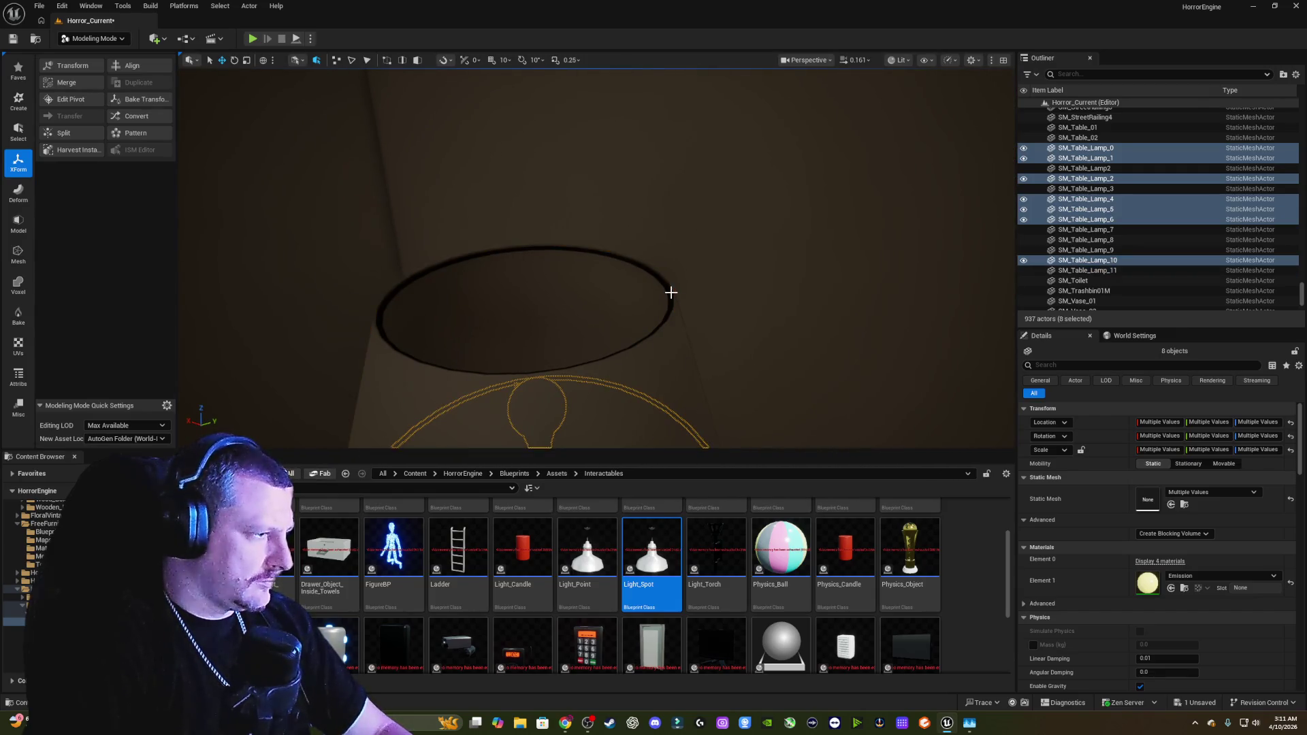
key(q)
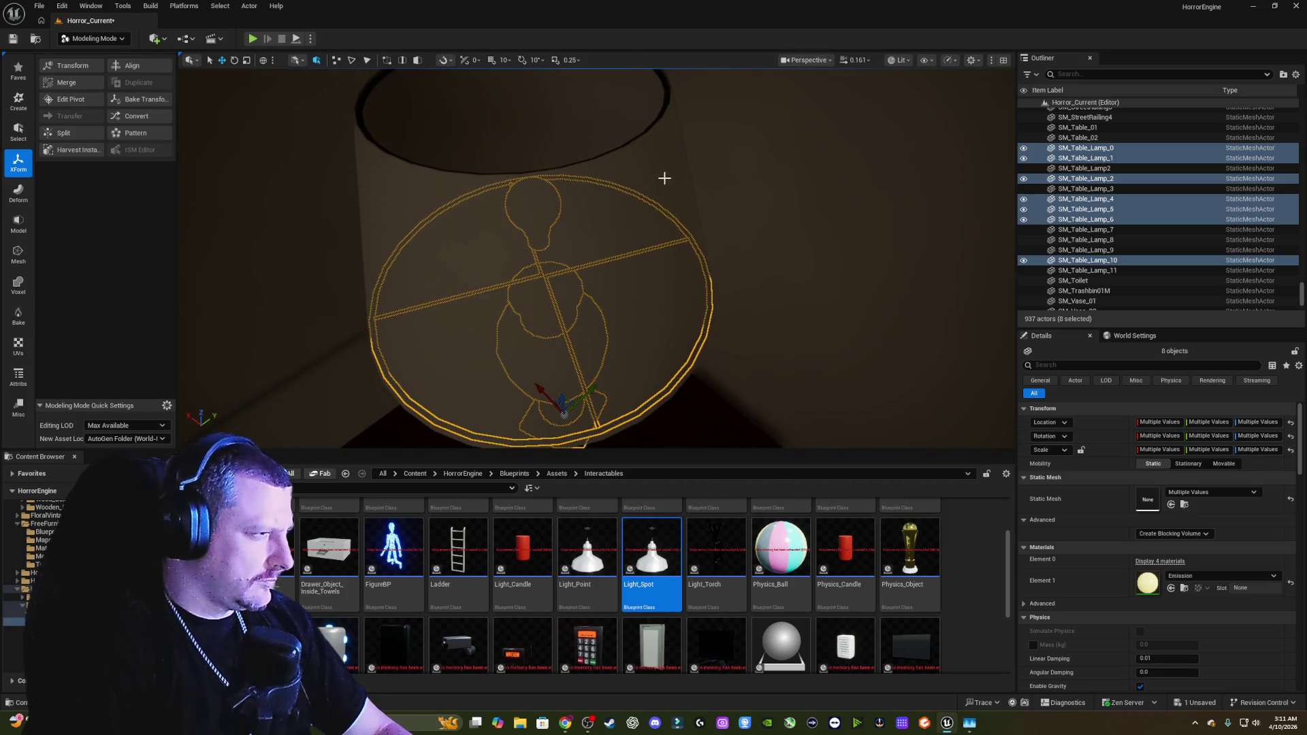
ctrl+click(665, 178)
key(q)
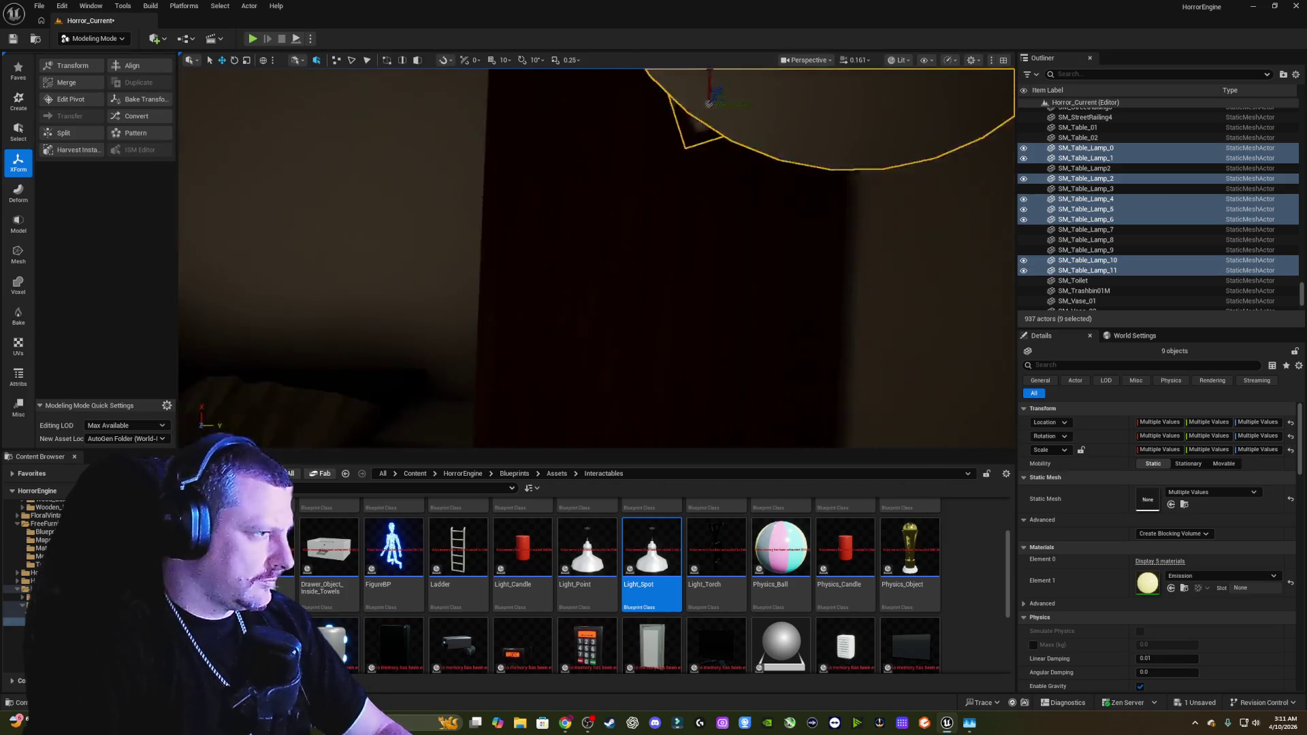
key(q)
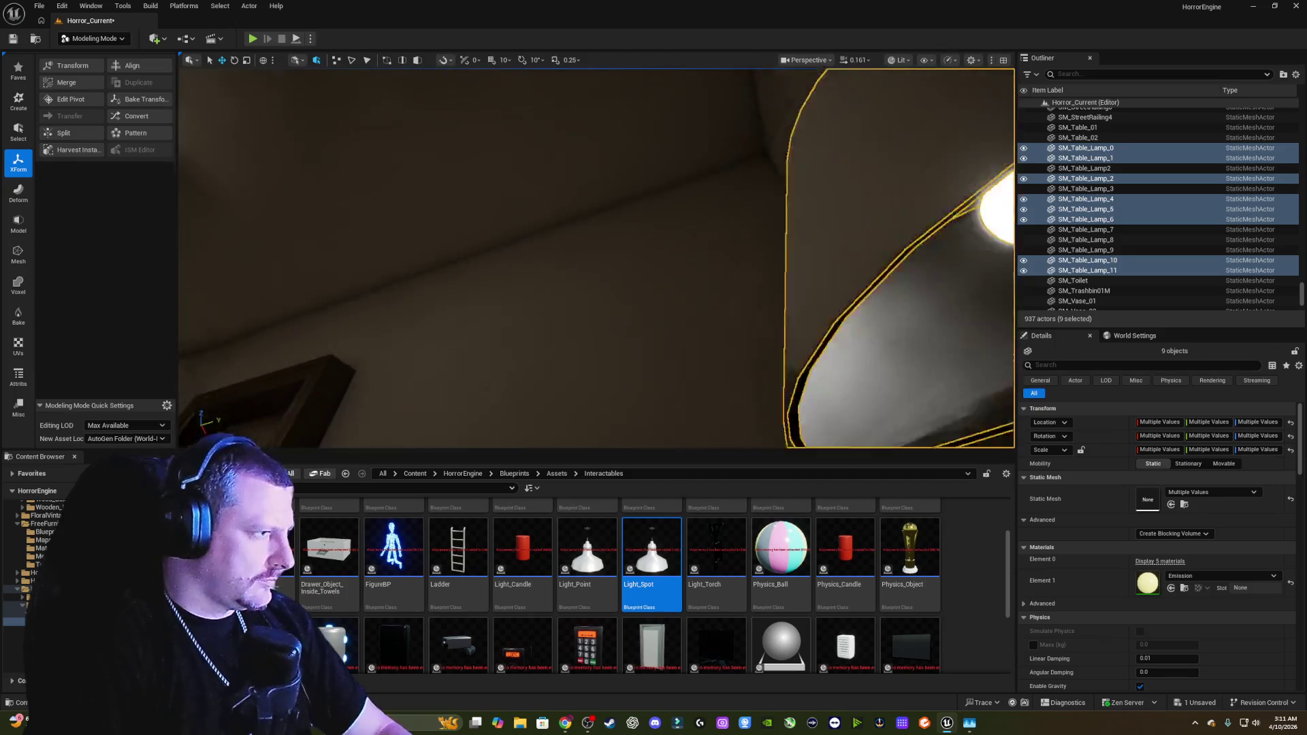
key(e)
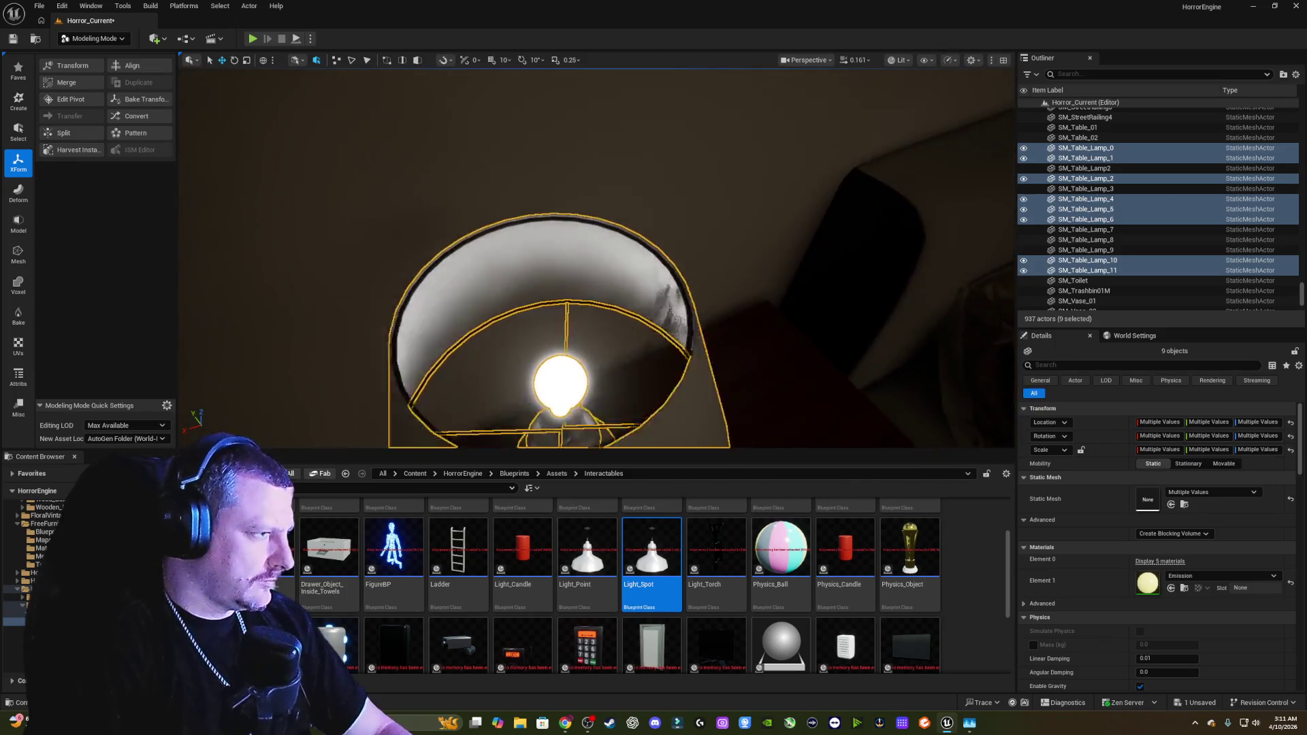
key(s)
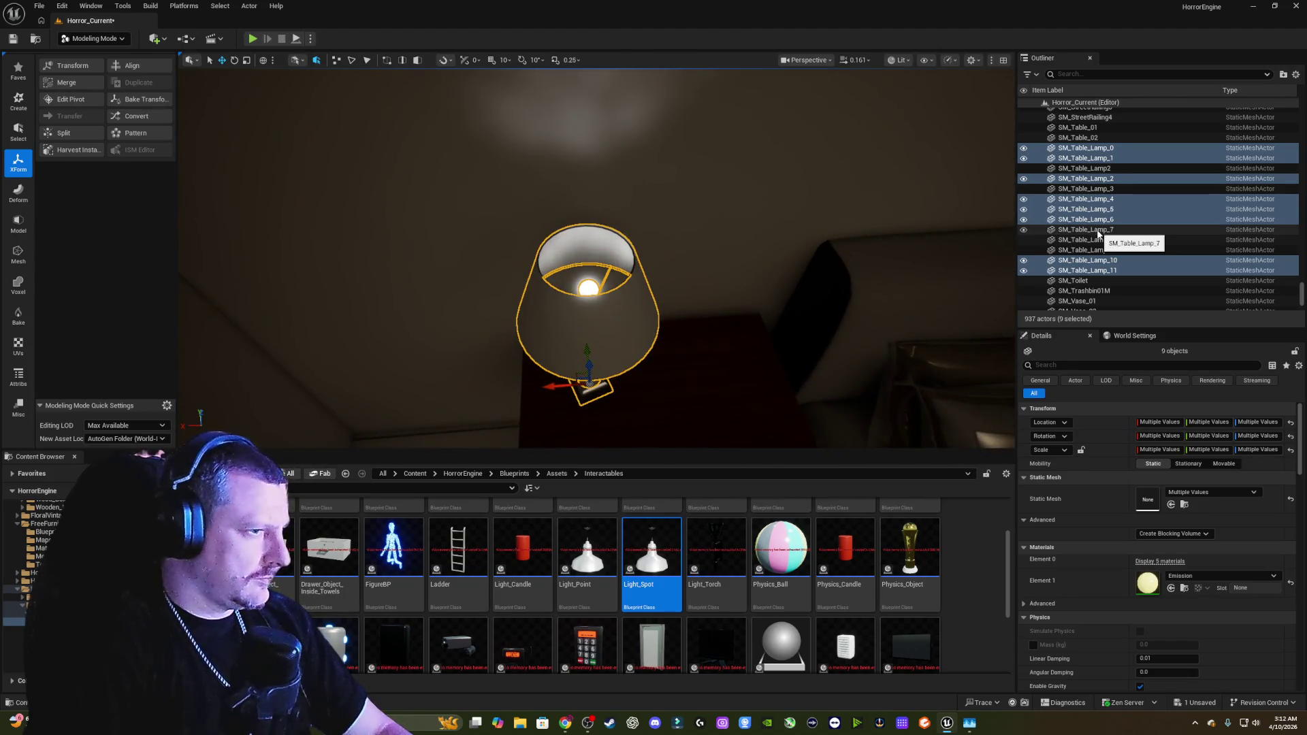
Step: Add SM_Table_Lamp_7, 8, 9, 3 and 2 from the Outliner and merge all fourteen parts
ctrl+click(1097, 231)
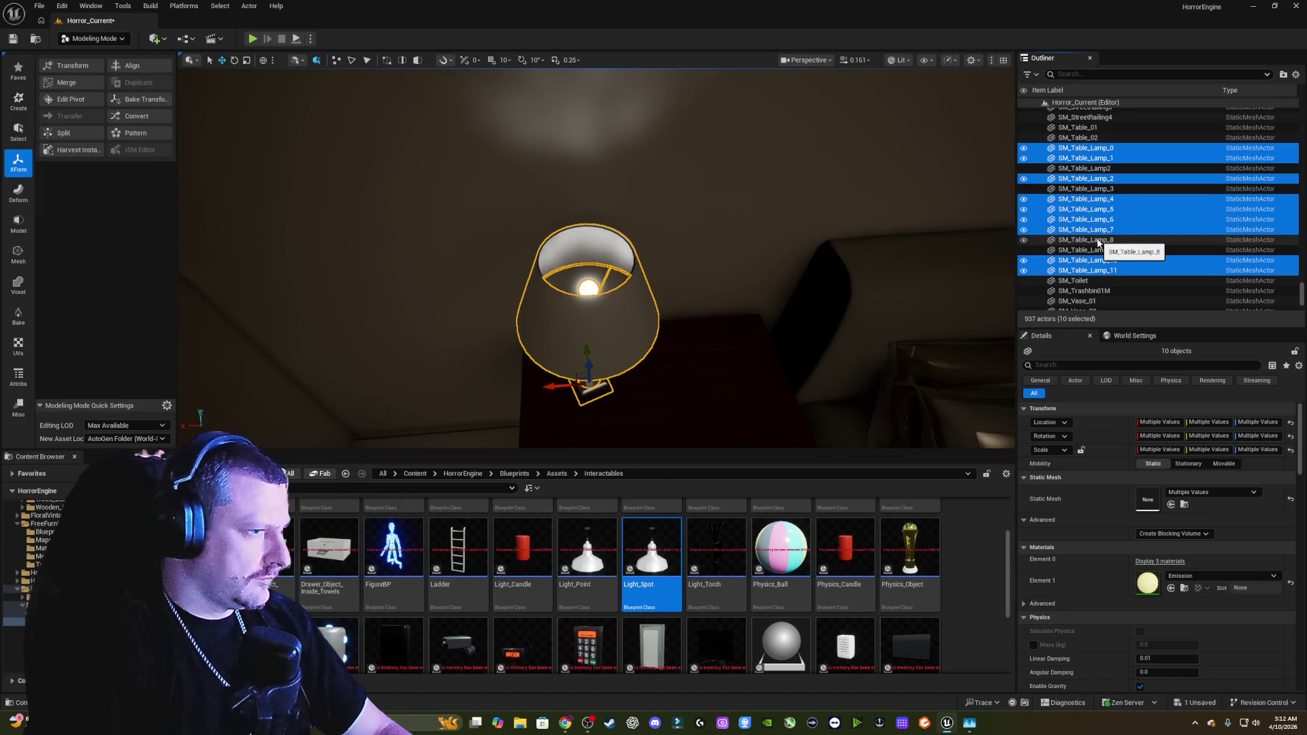
shift+click(1099, 250)
ctrl+click(1103, 190)
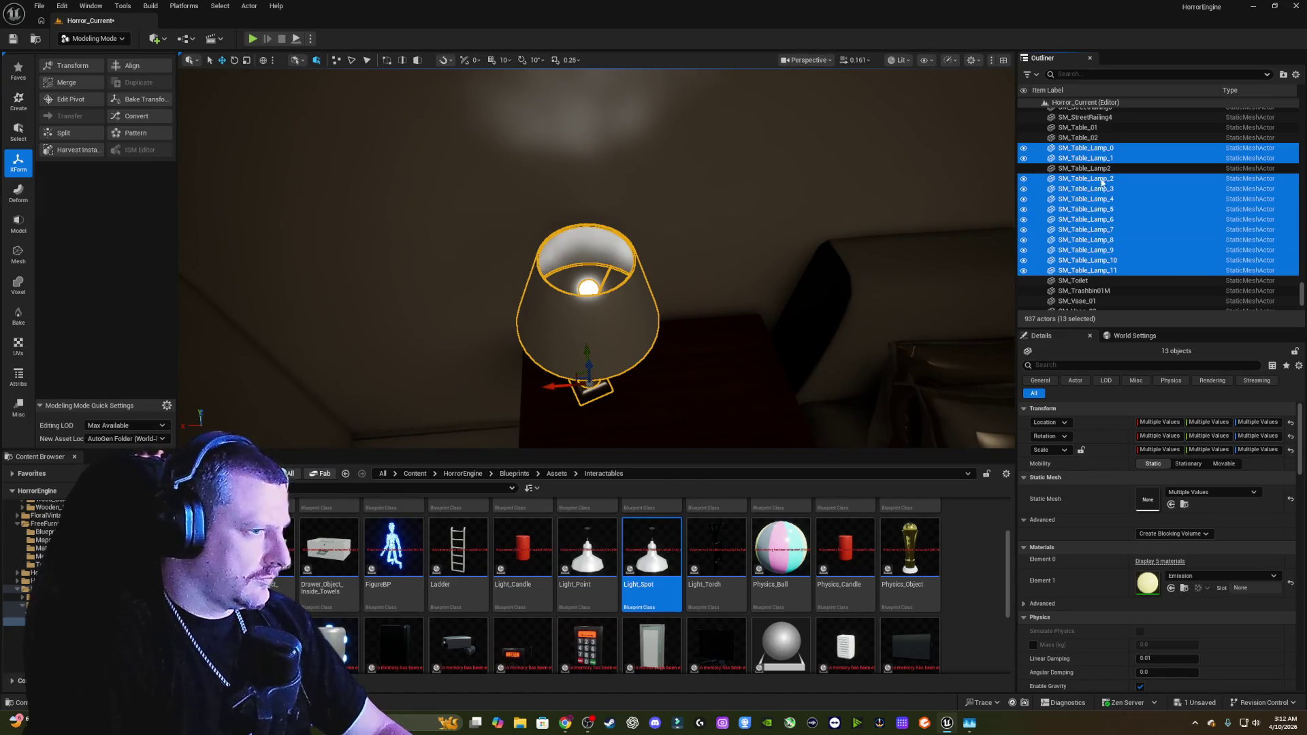
ctrl+click(1102, 169)
drag(800, 229, 800, 229)
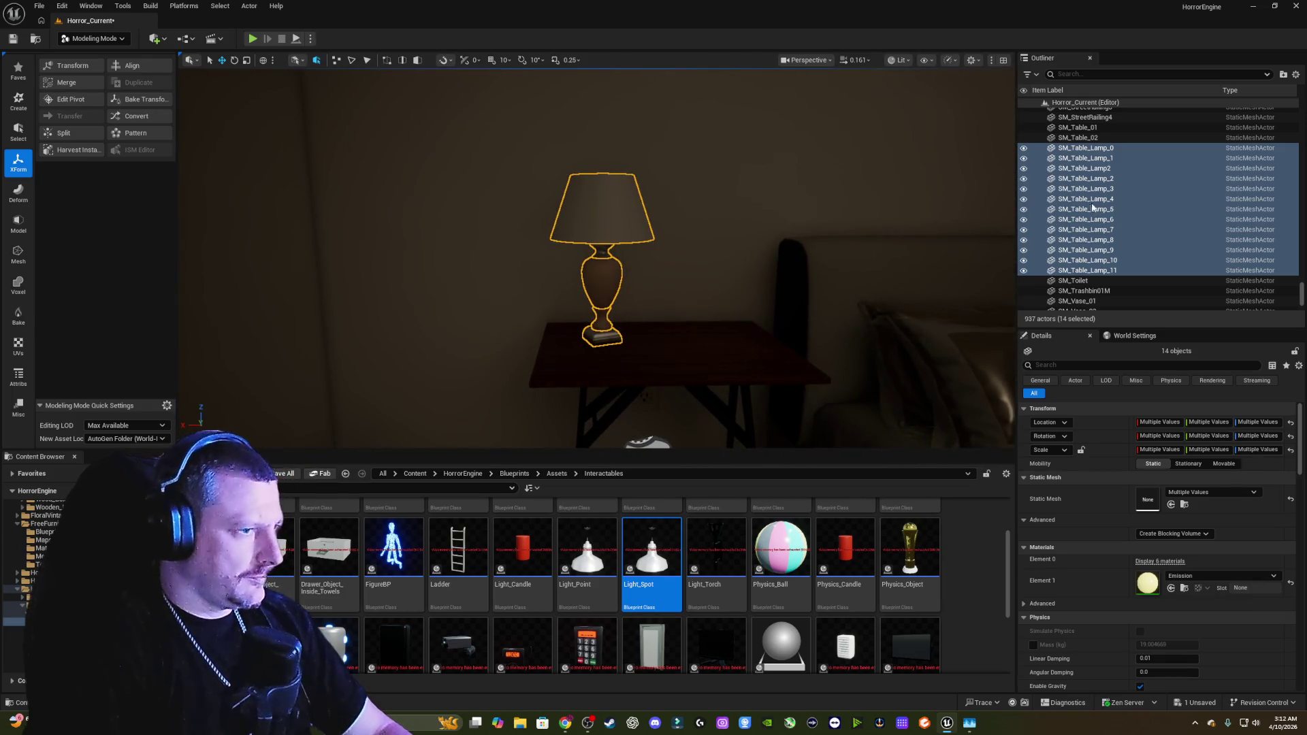
click(92, 83)
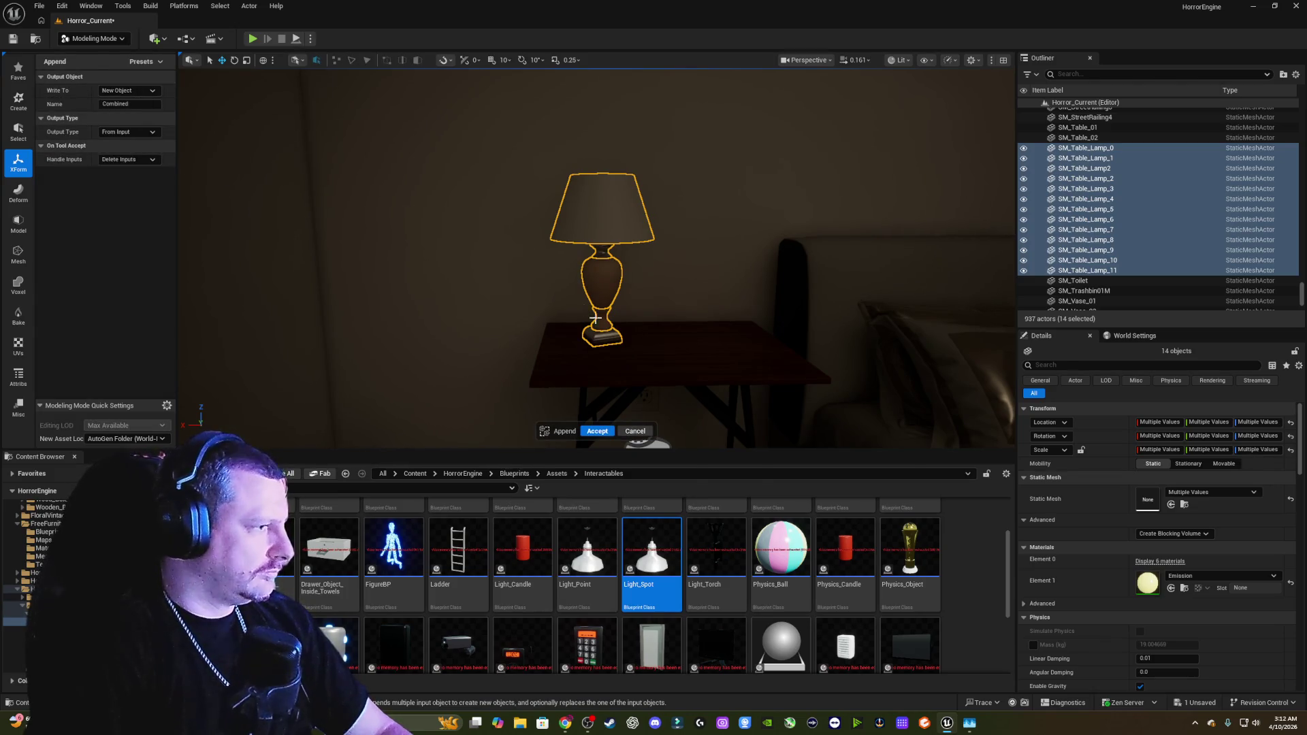
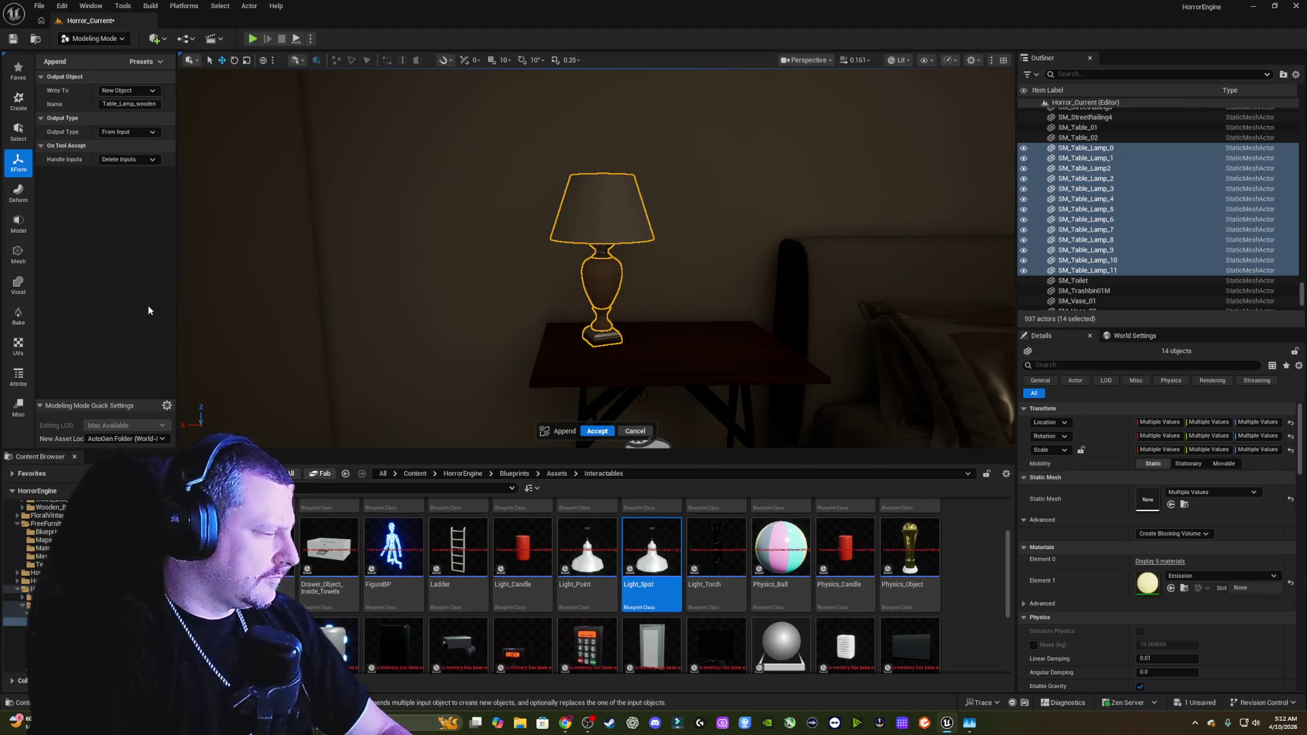
Step: Merge the 14 SM_Table_Lamp actors into Table_Lamp_wooden and select the merged lamp
click(598, 431)
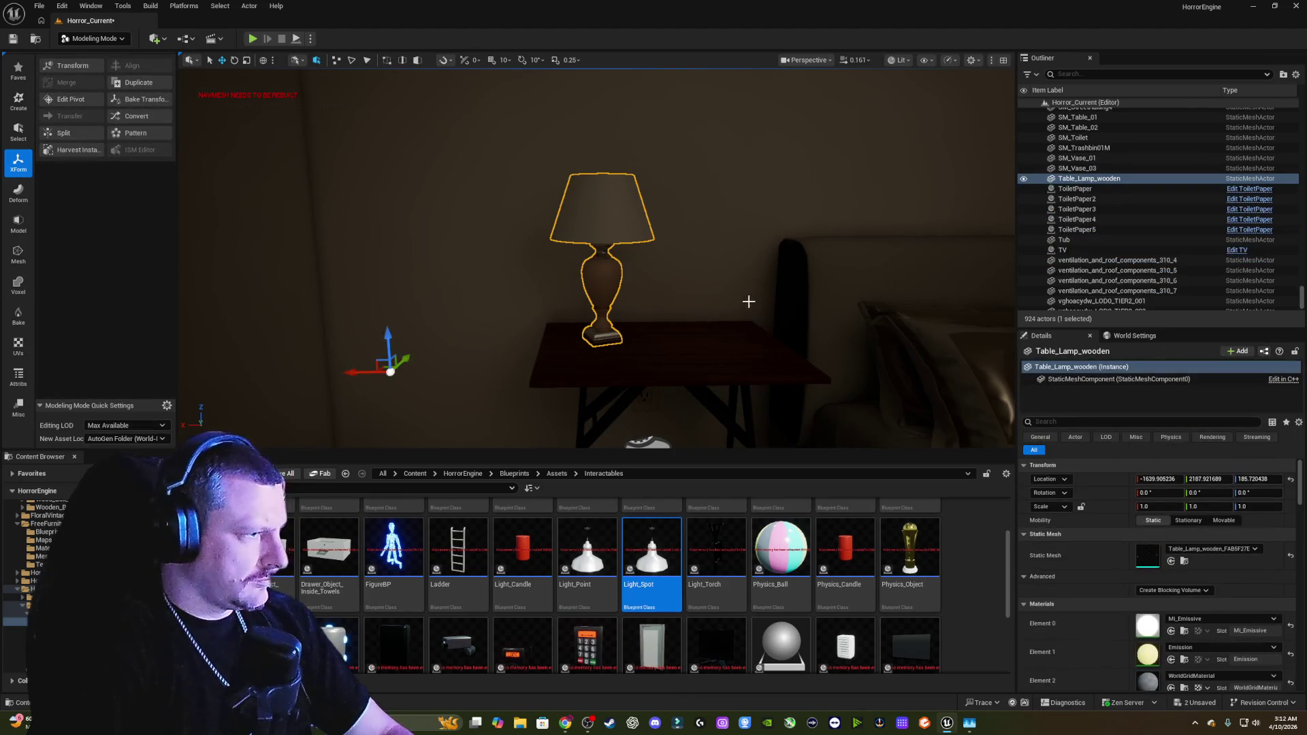
key(Escape)
mouse_move(747, 277)
mouse_down()
mouse_move(747, 225)
mouse_move(747, 320)
mouse_move(721, 286)
mouse_move(742, 269)
mouse_up()
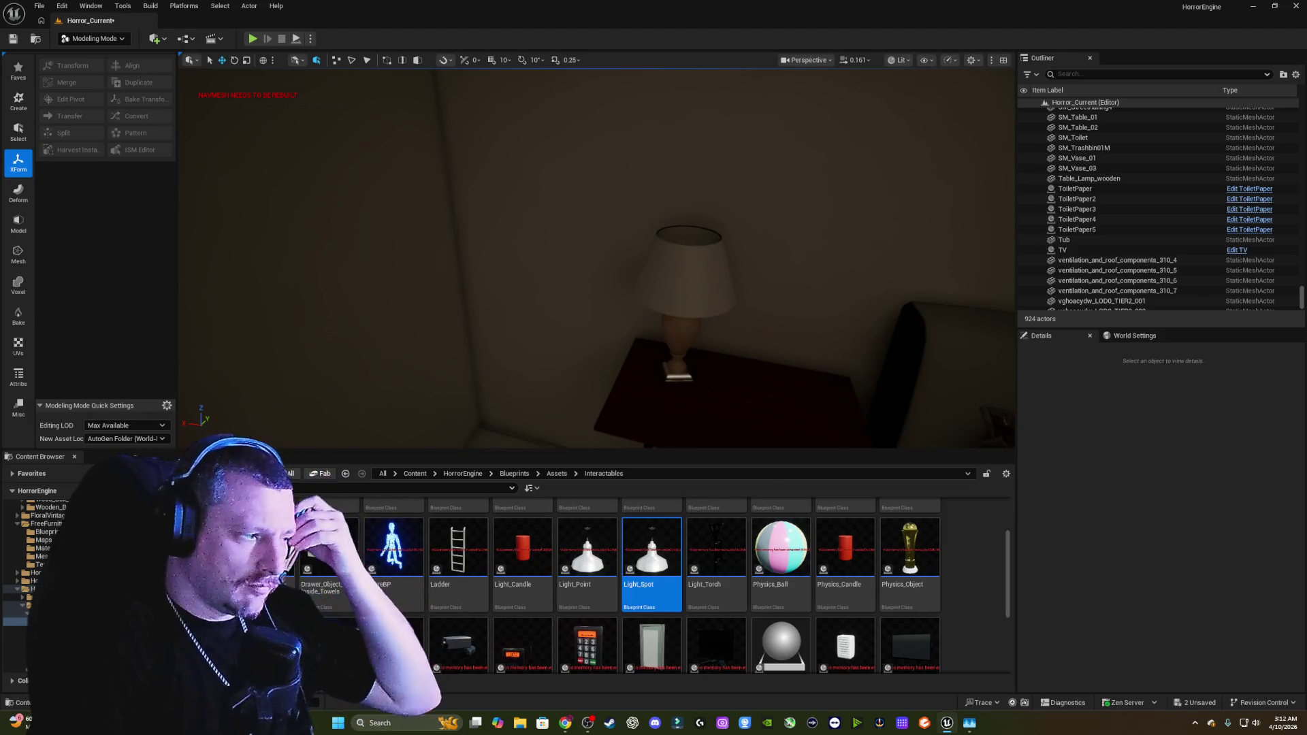
mouse_move(742, 269)
mouse_down()
mouse_move(776, 269)
mouse_move(762, 283)
mouse_move(755, 252)
mouse_move(746, 289)
mouse_move(742, 280)
mouse_move(803, 286)
mouse_up()
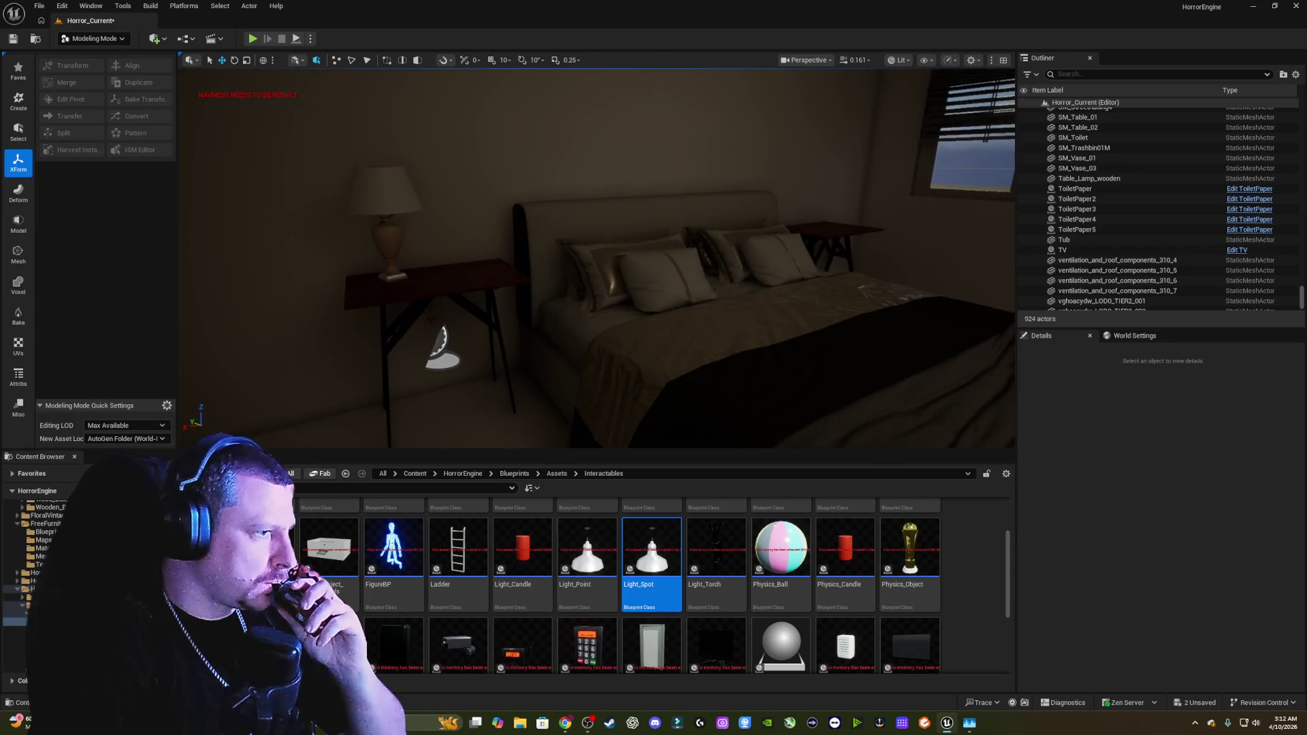
mouse_move(411, 162)
mouse_down()
mouse_move(392, 163)
mouse_move(411, 162)
mouse_up()
click(459, 207)
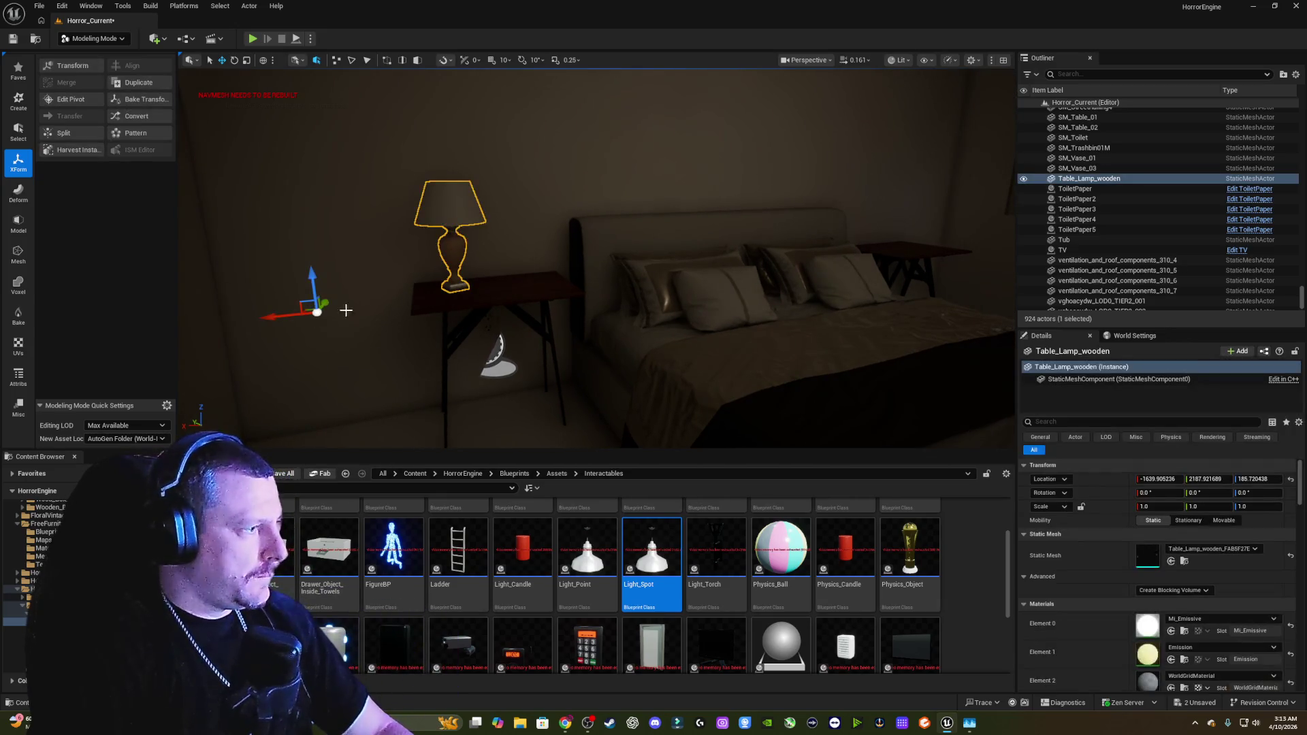
Step: Relocate Table_Lamp_wooden's pivot with Edit Pivot, placing it at about -1312.5, 1947.9, 229.3
click(72, 101)
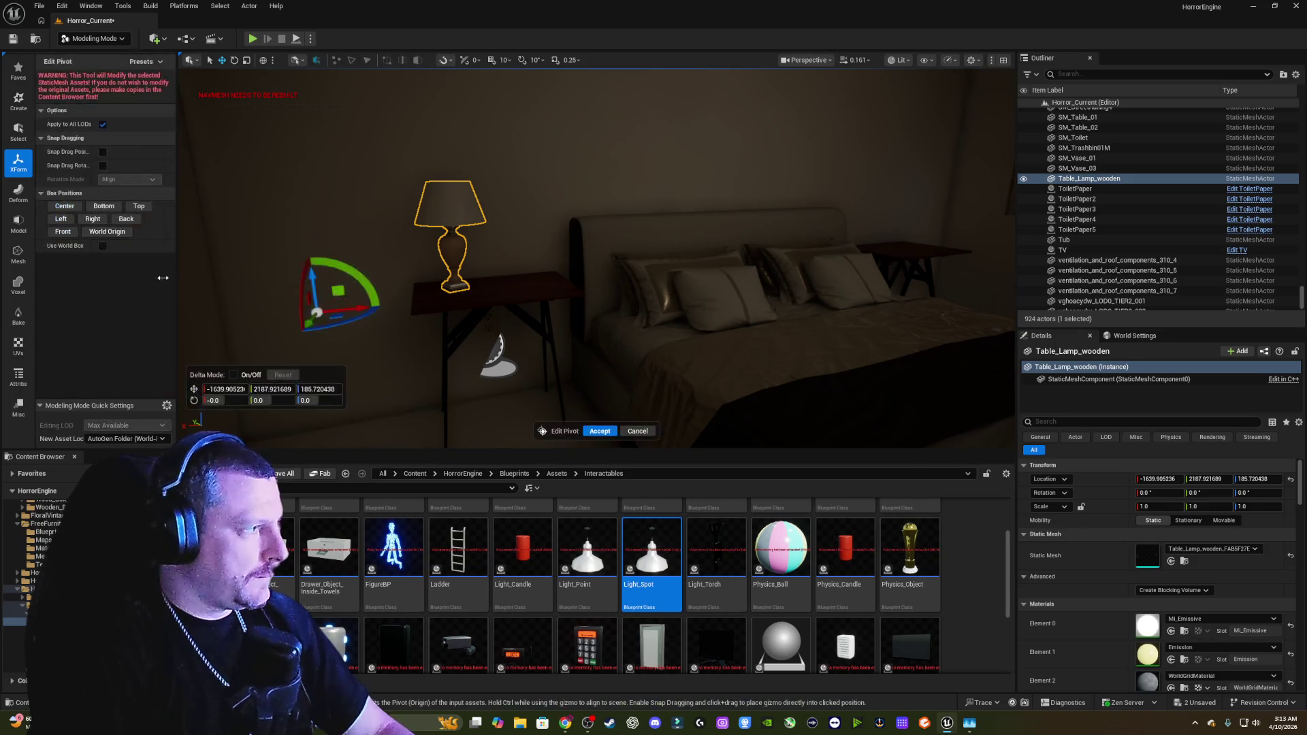
click(600, 432)
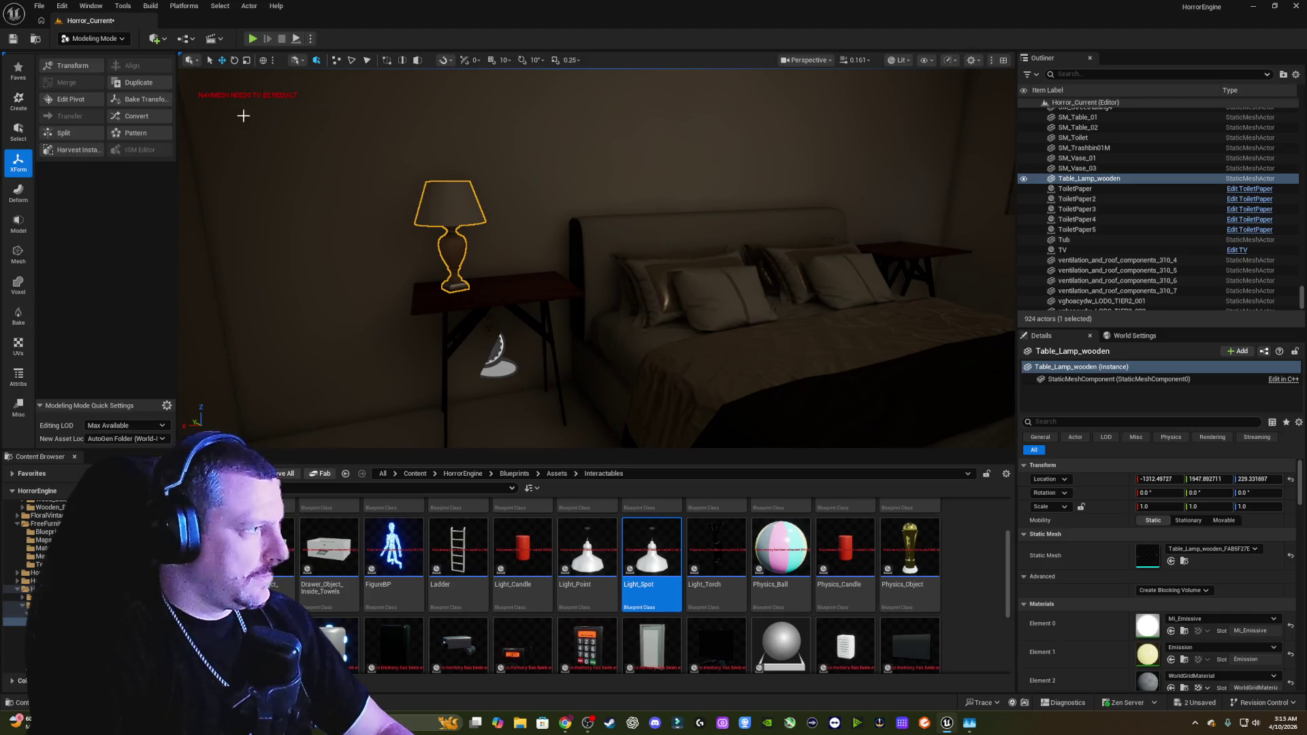
click(63, 7)
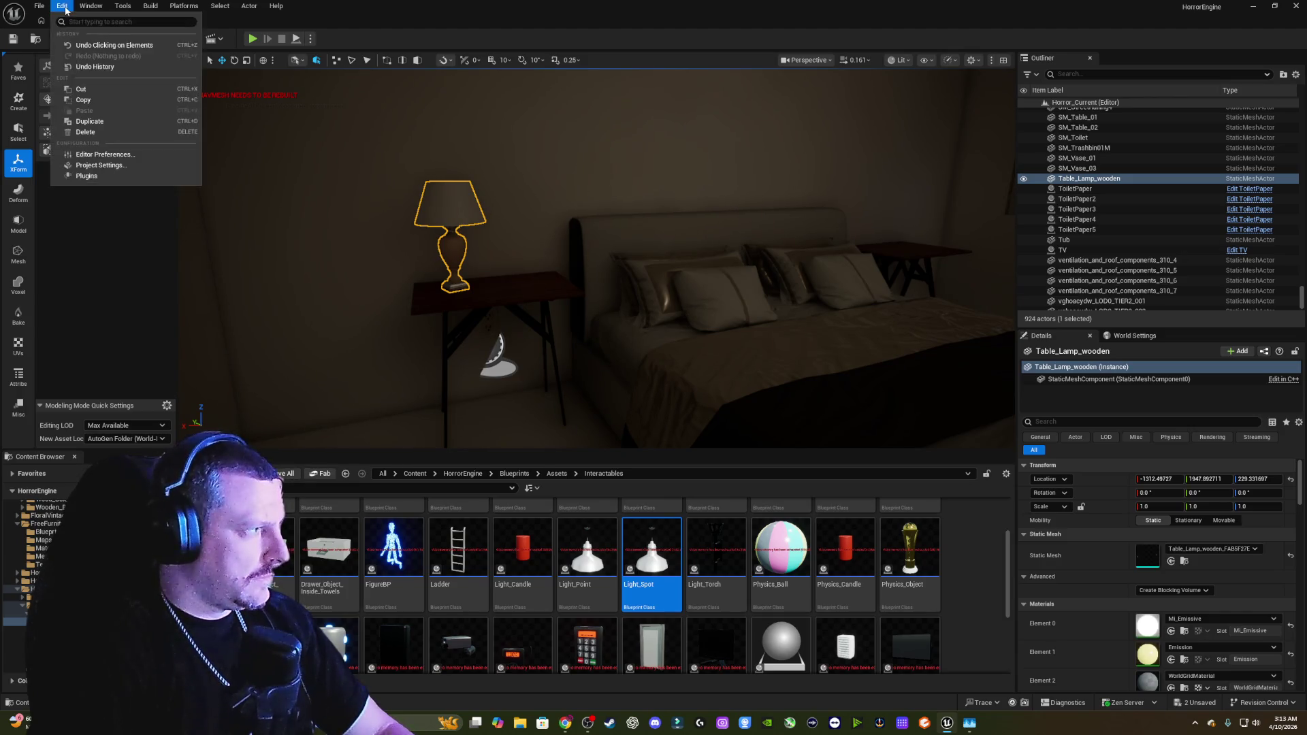
Step: Enable Update Navigation Automatically under Level Editor > Miscellaneous, then close Editor Preferences
click(102, 154)
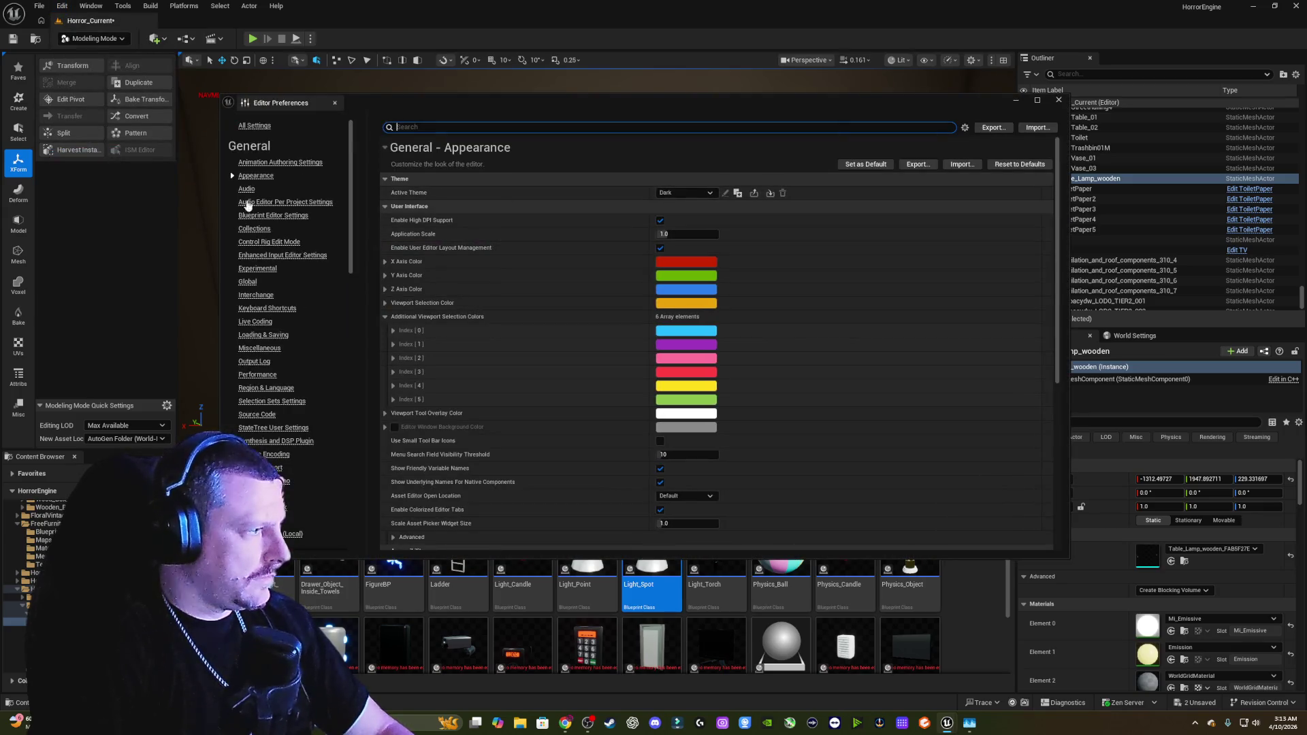
scroll(307, 286, down, 3)
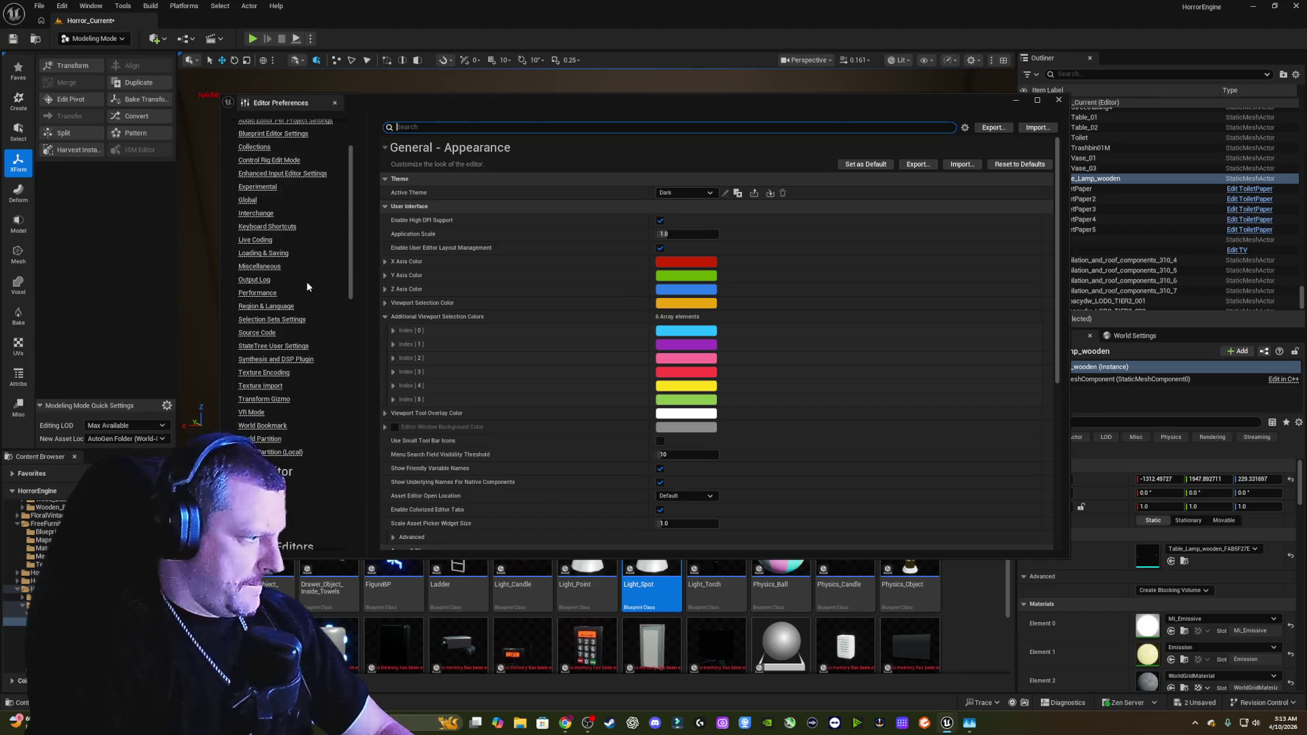
click(263, 486)
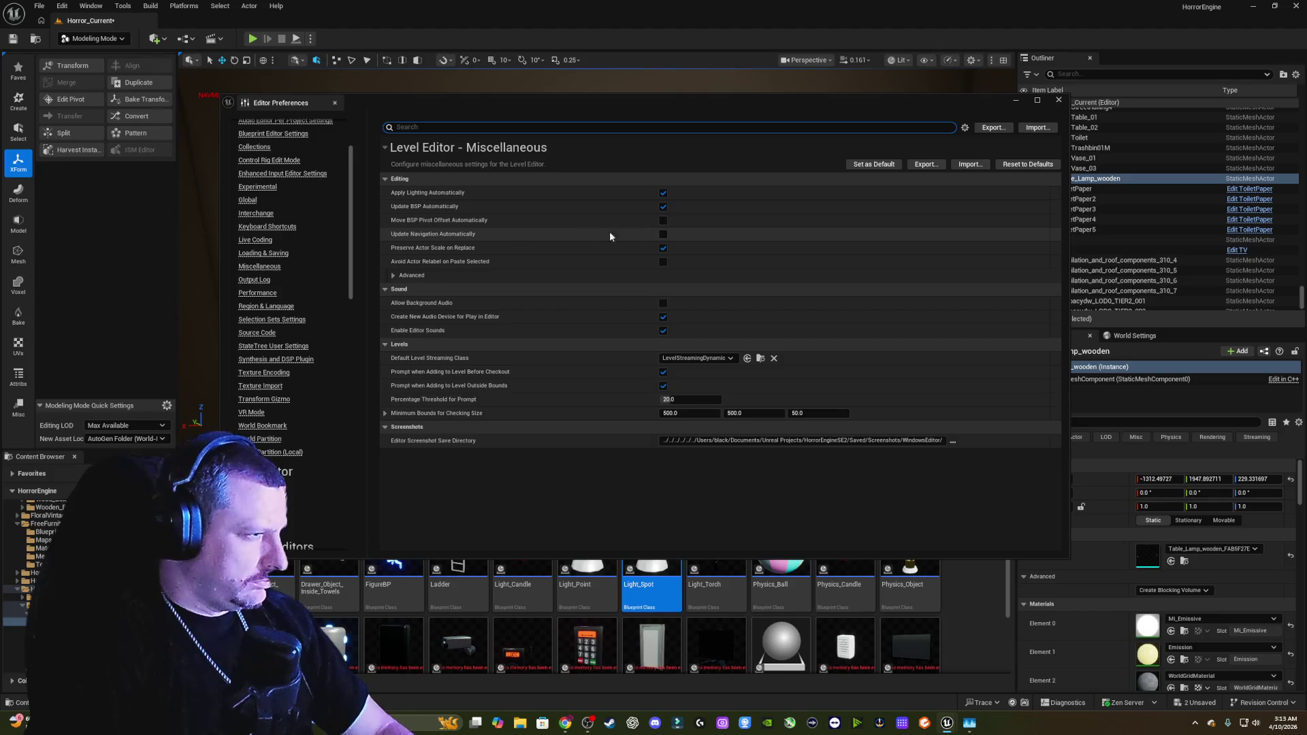
click(663, 234)
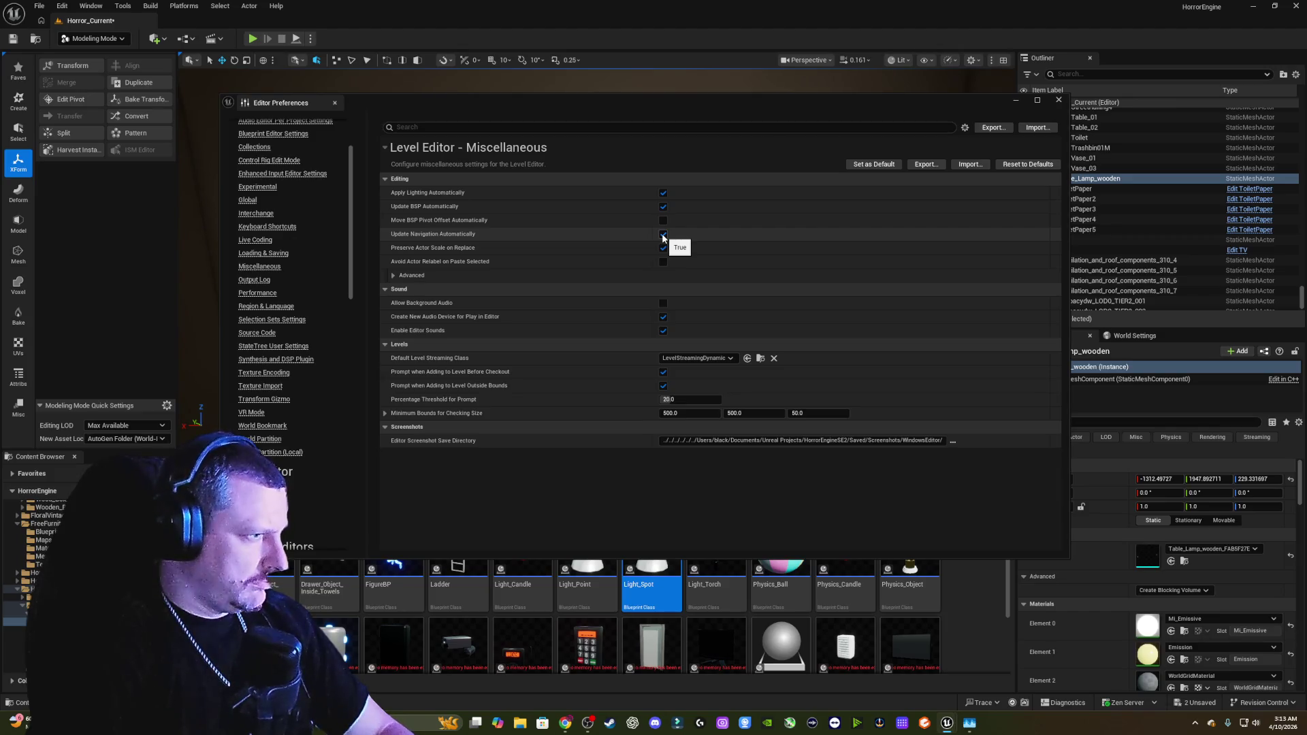
click(1058, 100)
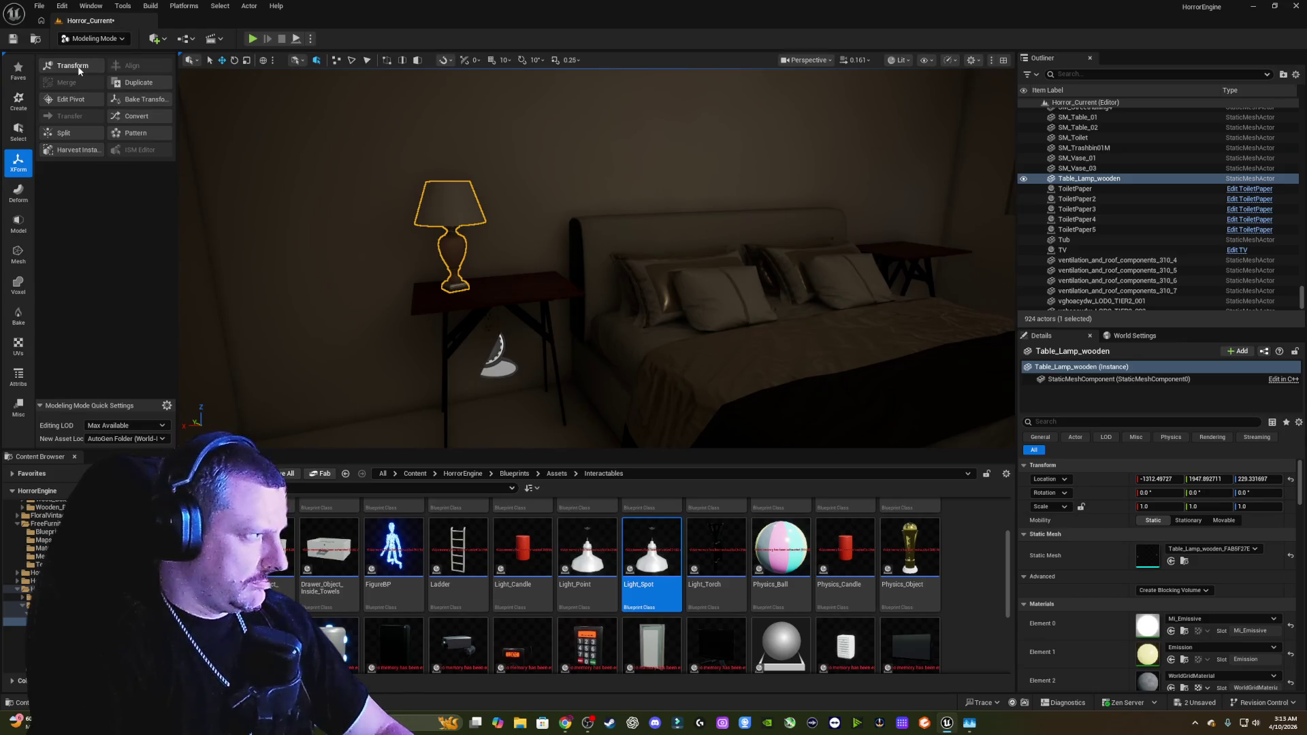
click(94, 39)
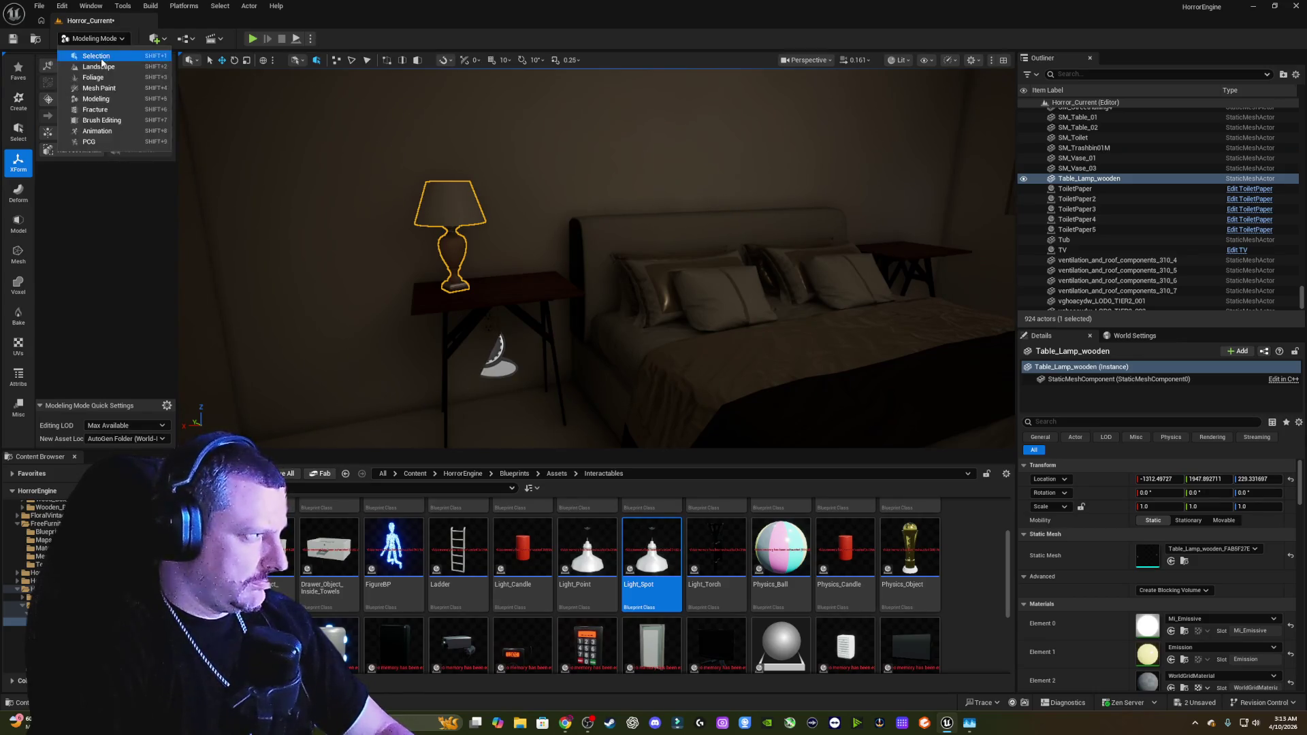
click(99, 58)
mouse_move(363, 192)
mouse_down()
mouse_move(358, 286)
mouse_move(420, 179)
mouse_up()
click(102, 39)
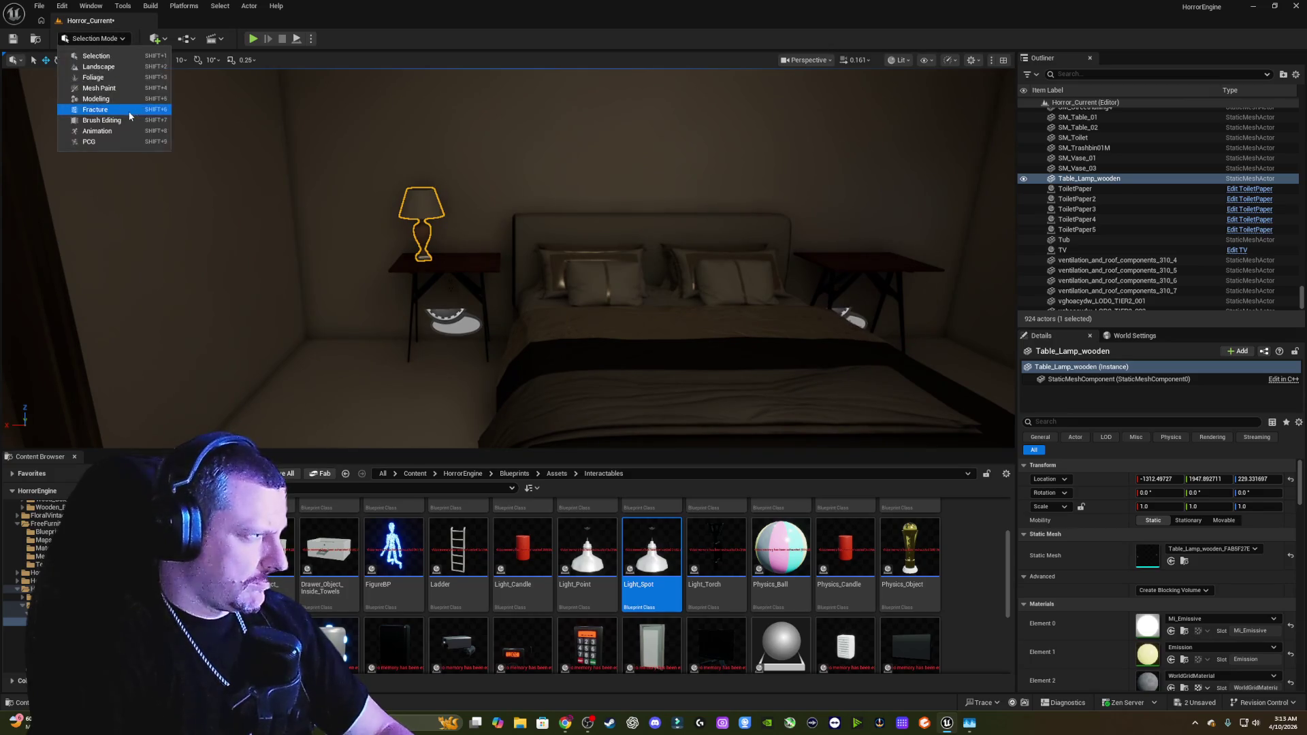
click(126, 100)
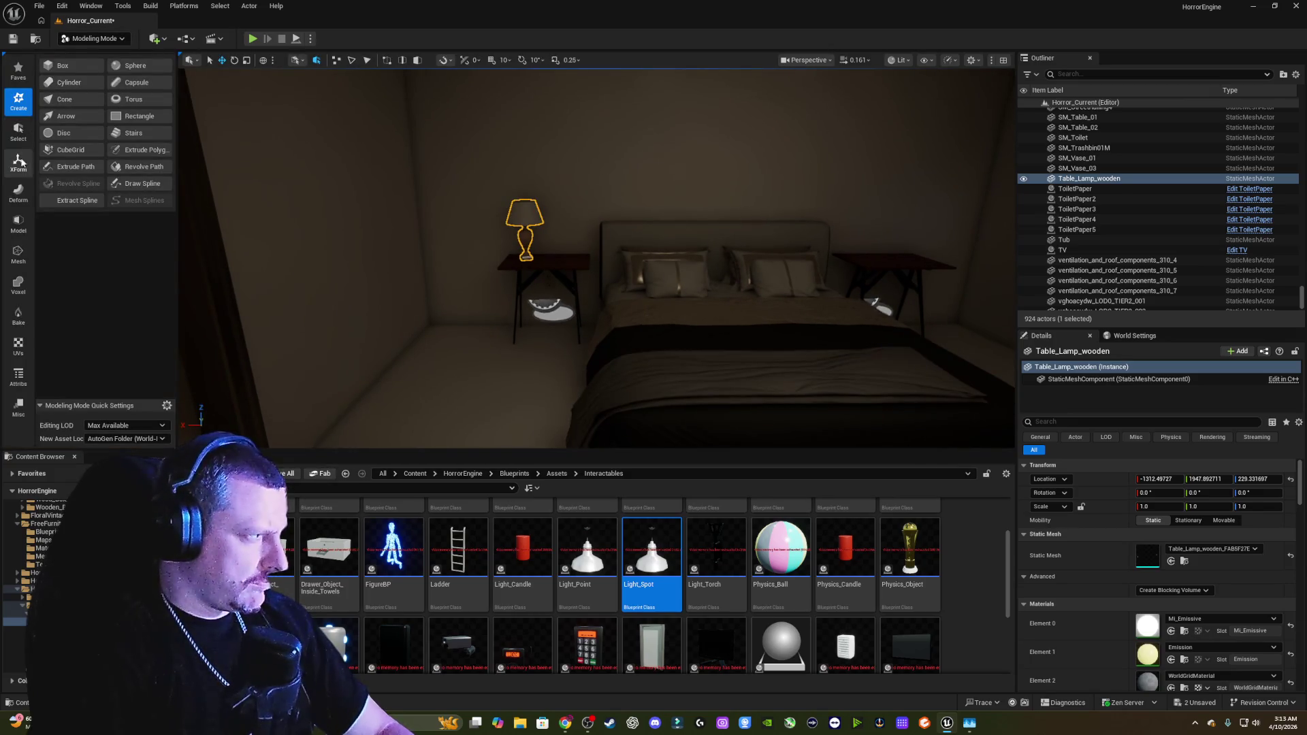
click(21, 190)
click(19, 164)
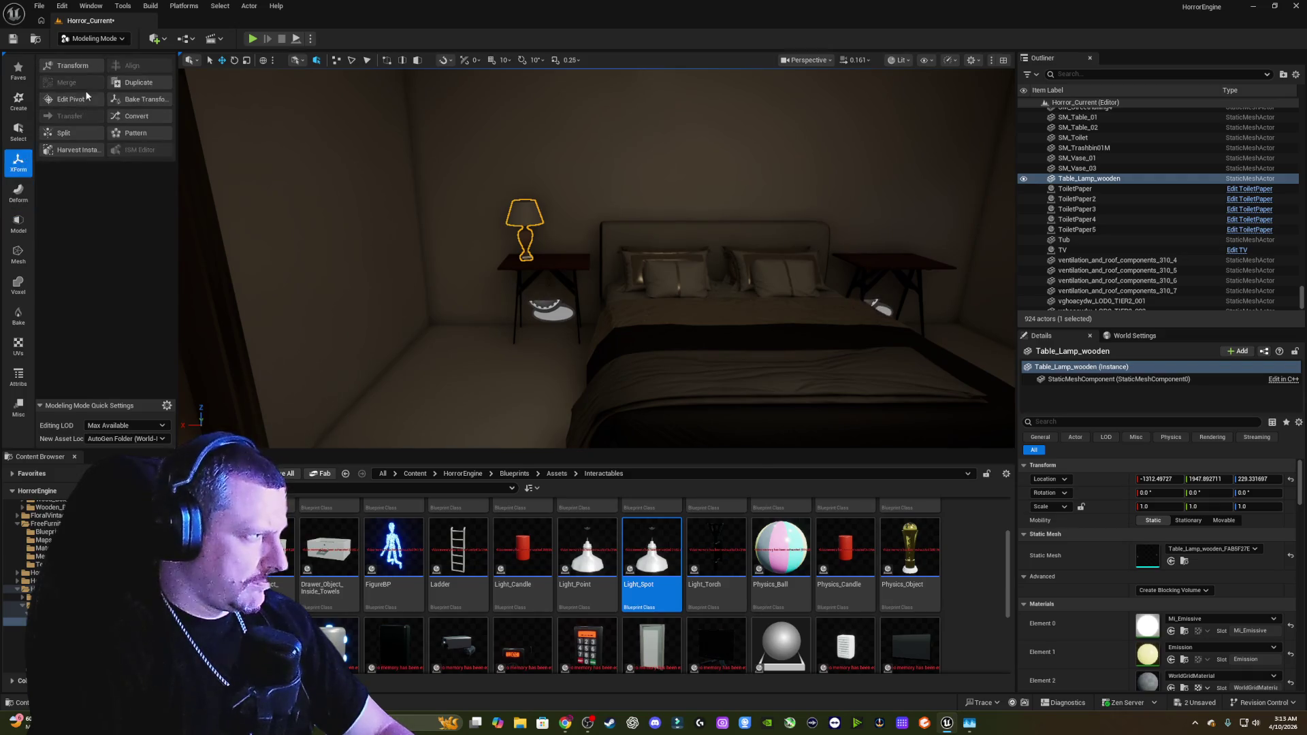
click(72, 100)
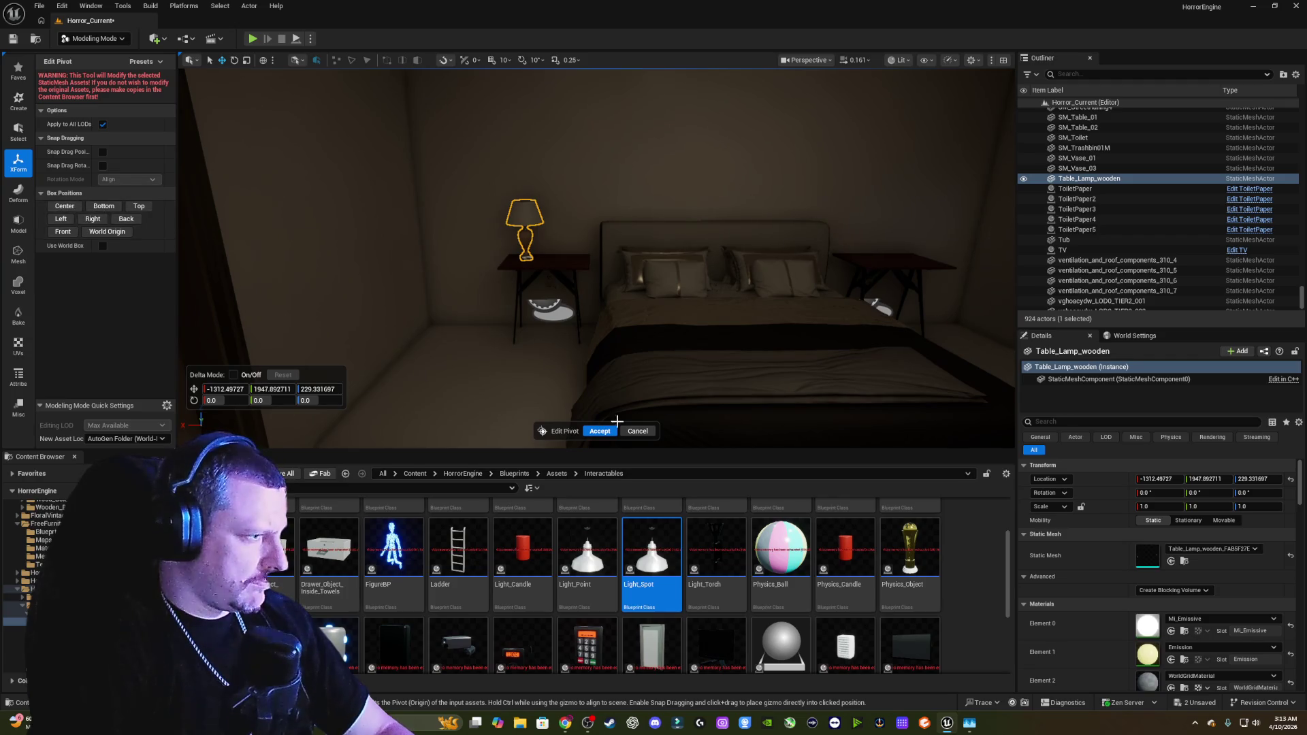
click(599, 431)
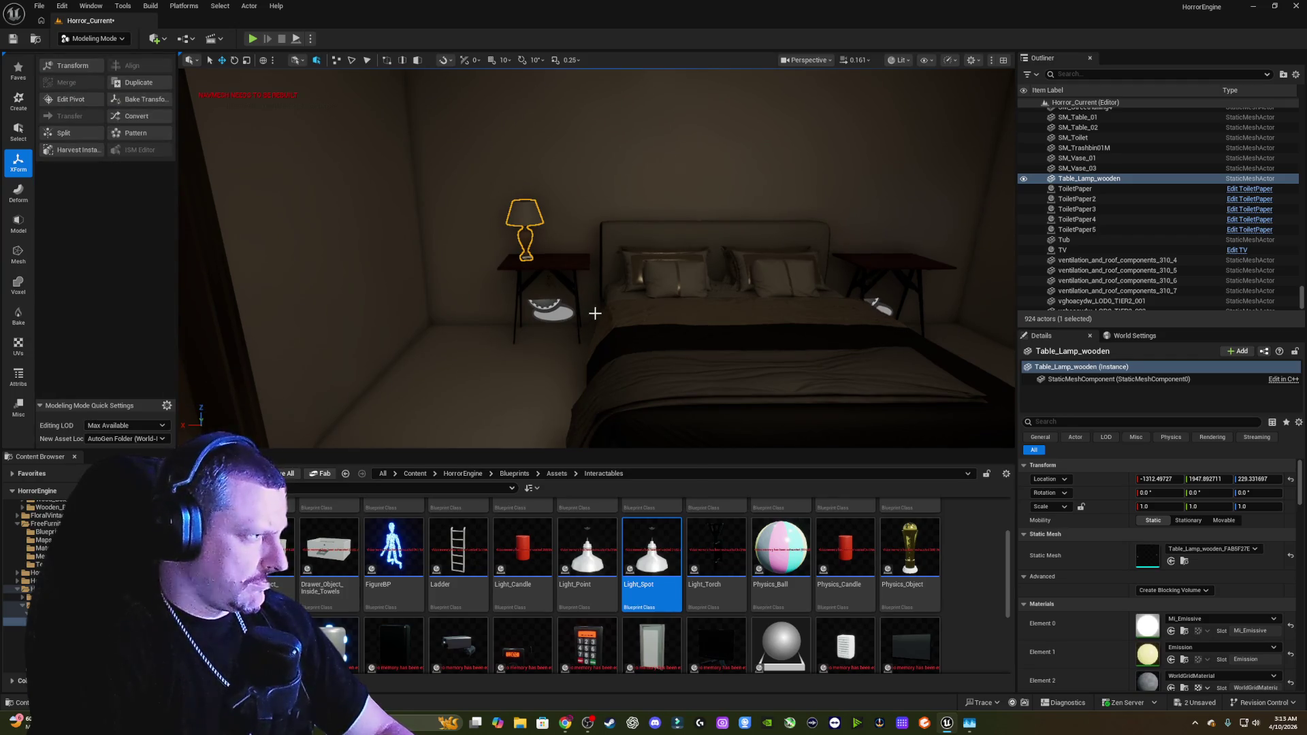
scroll(595, 313, up, 5)
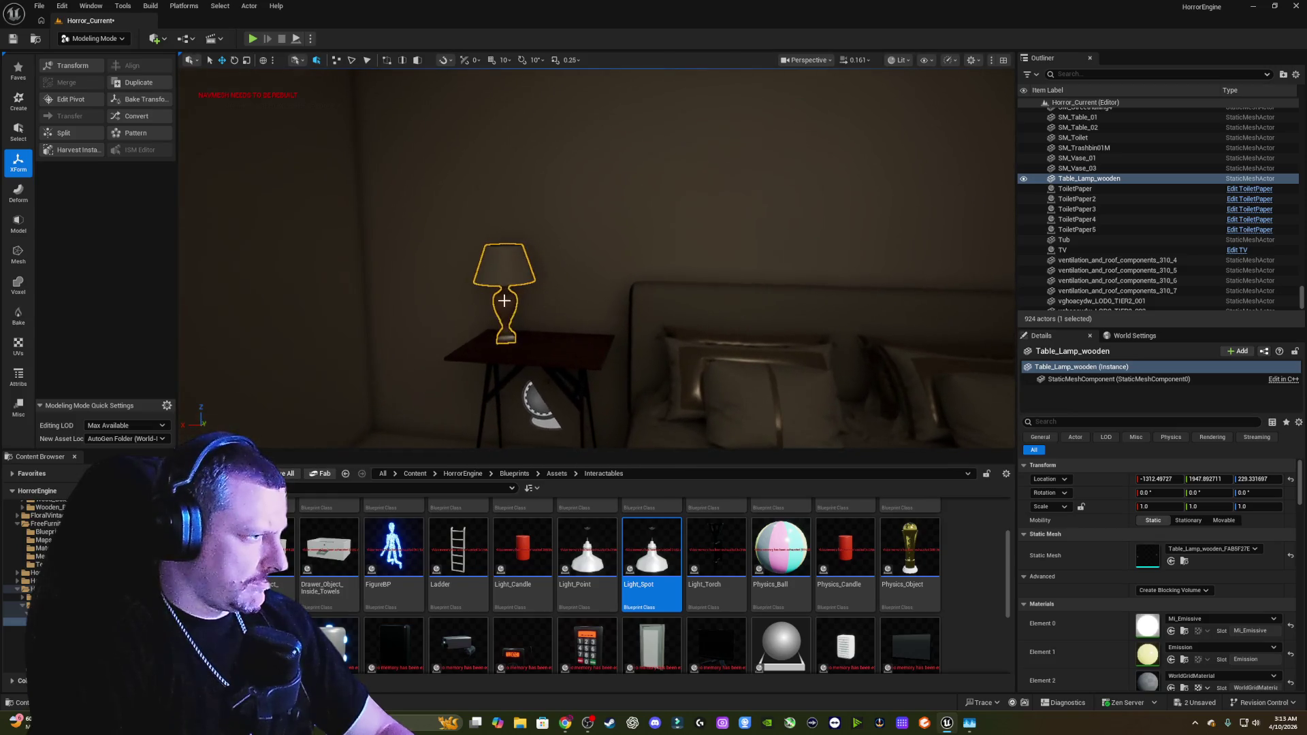
click(511, 290)
click(519, 274)
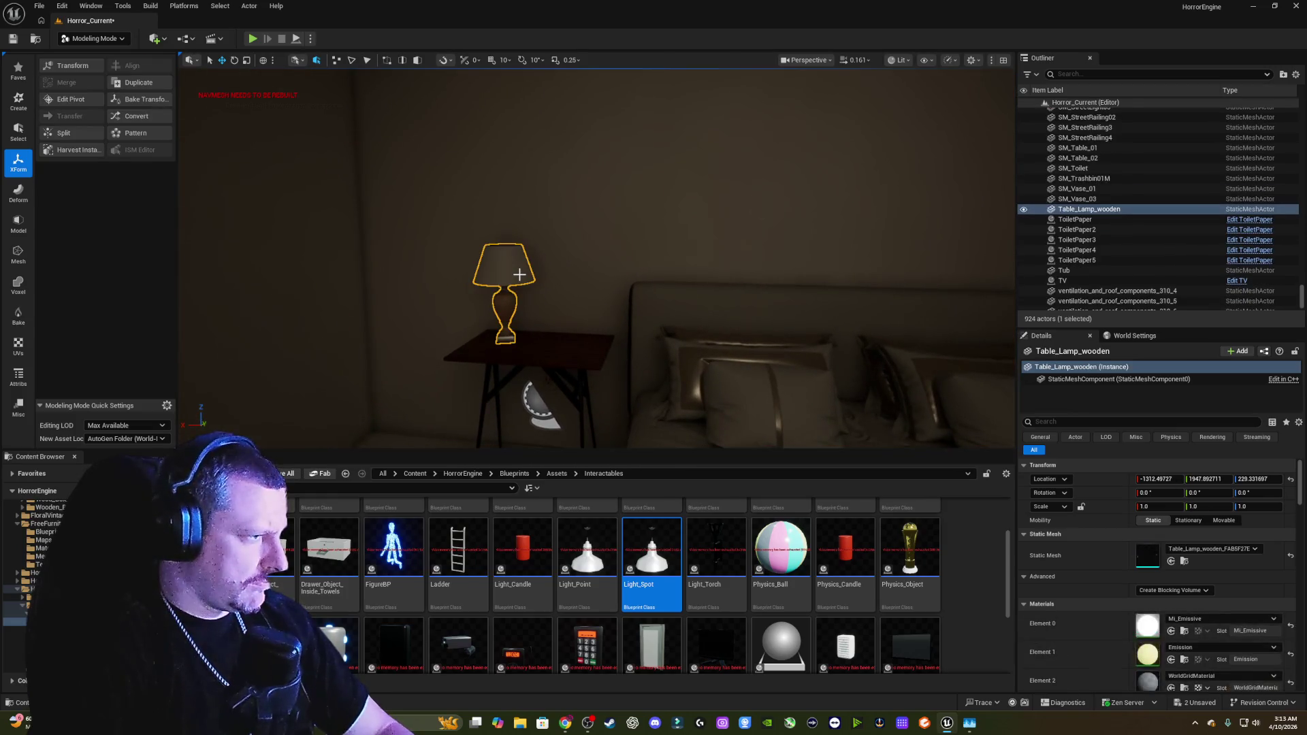
mouse_move(544, 276)
mouse_down()
mouse_move(518, 224)
mouse_move(476, 245)
mouse_move(518, 262)
mouse_move(508, 211)
mouse_move(538, 201)
mouse_move(446, 201)
mouse_move(500, 200)
mouse_up()
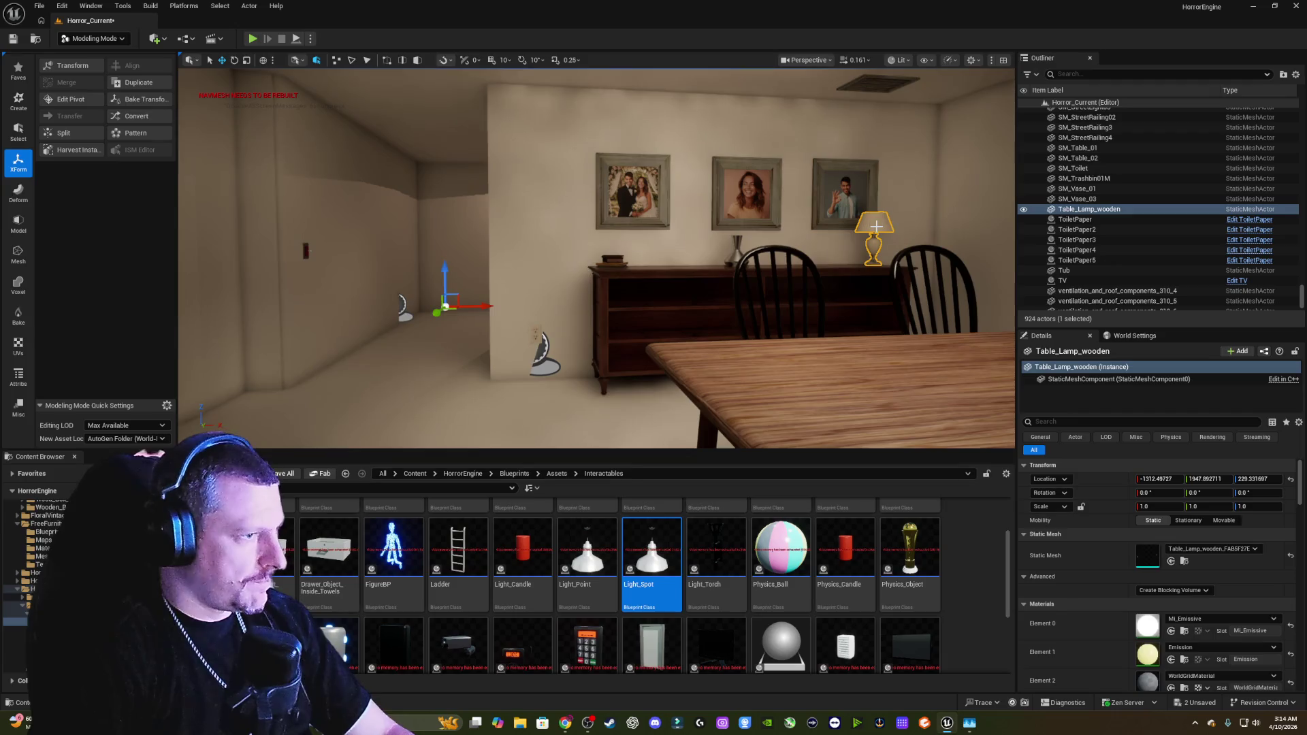
Step: Locate the wooden table lamp's mesh asset in the Content Browser via Browse to Asset
key(Escape)
mouse_move(828, 244)
mouse_down()
mouse_move(874, 211)
mouse_move(810, 220)
mouse_move(806, 205)
mouse_move(744, 235)
mouse_up()
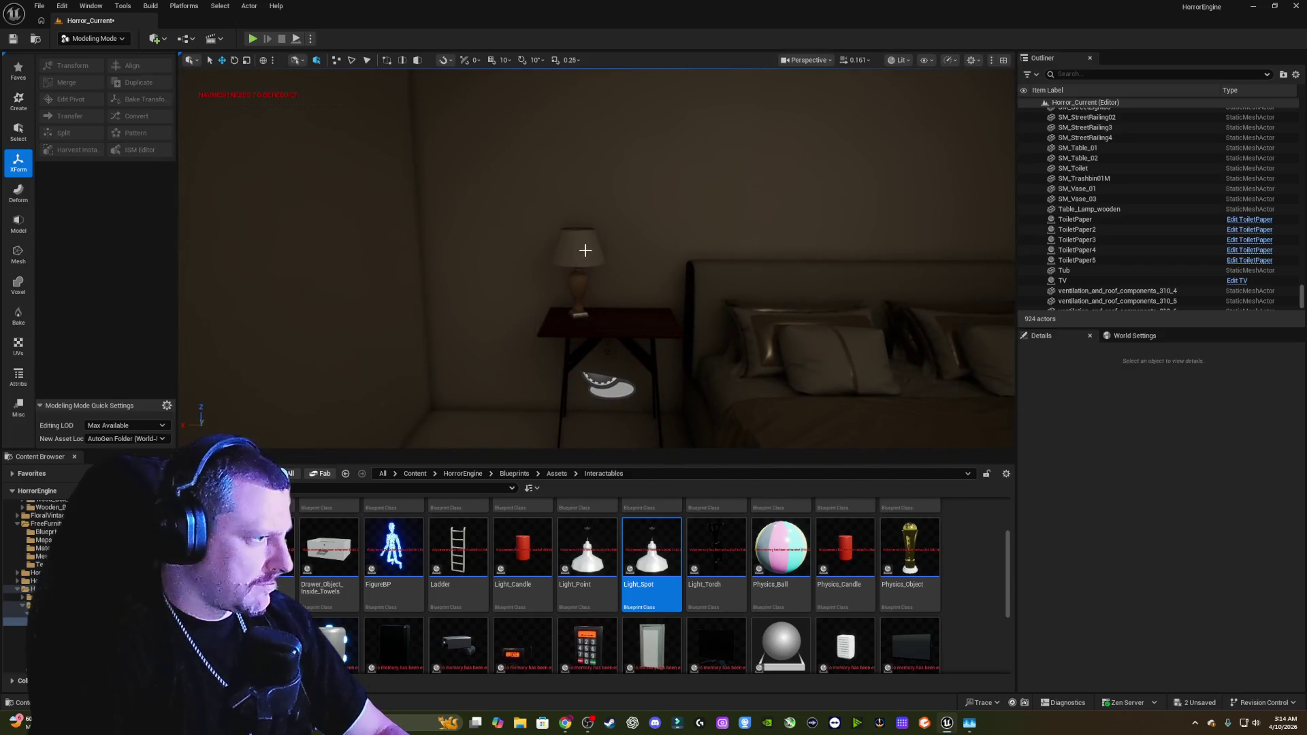
drag(652, 248, 959, 141)
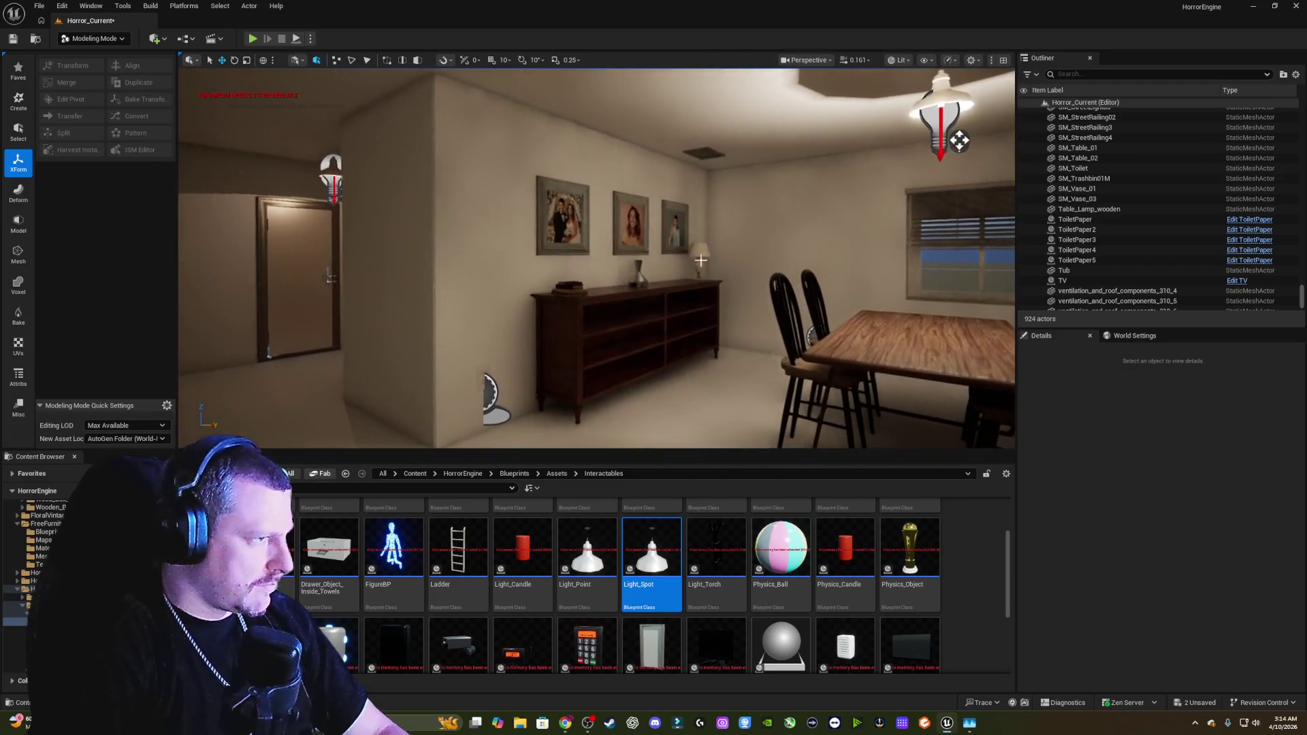
click(701, 260)
right_click(703, 255)
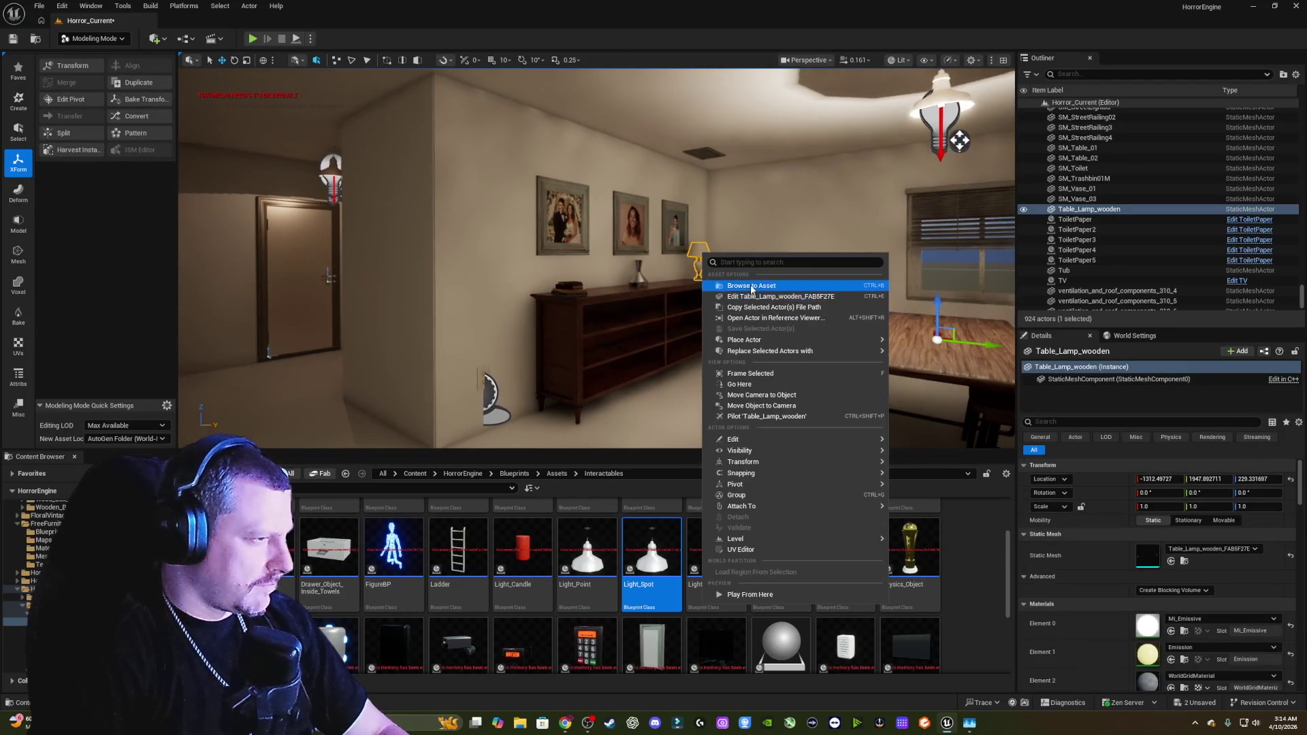
click(750, 285)
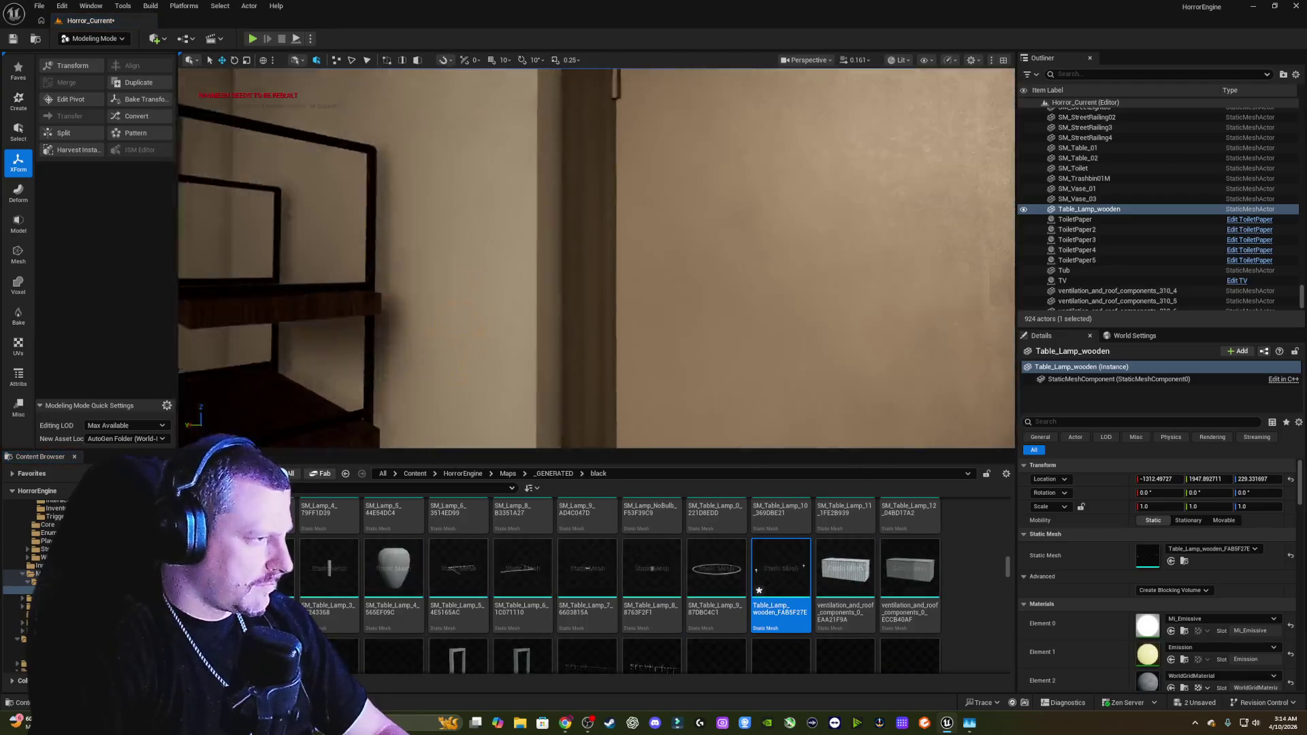
Step: Place a copy of the wooden lamp on the right-hand bedroom nightstand, nudged along X
drag(596, 259, 701, 225)
mouse_move(718, 445)
mouse_down()
mouse_move(604, 303)
mouse_move(225, 201)
mouse_move(673, 281)
mouse_up()
mouse_move(812, 260)
mouse_down()
mouse_move(783, 264)
mouse_move(906, 265)
mouse_move(681, 269)
mouse_move(766, 274)
mouse_up()
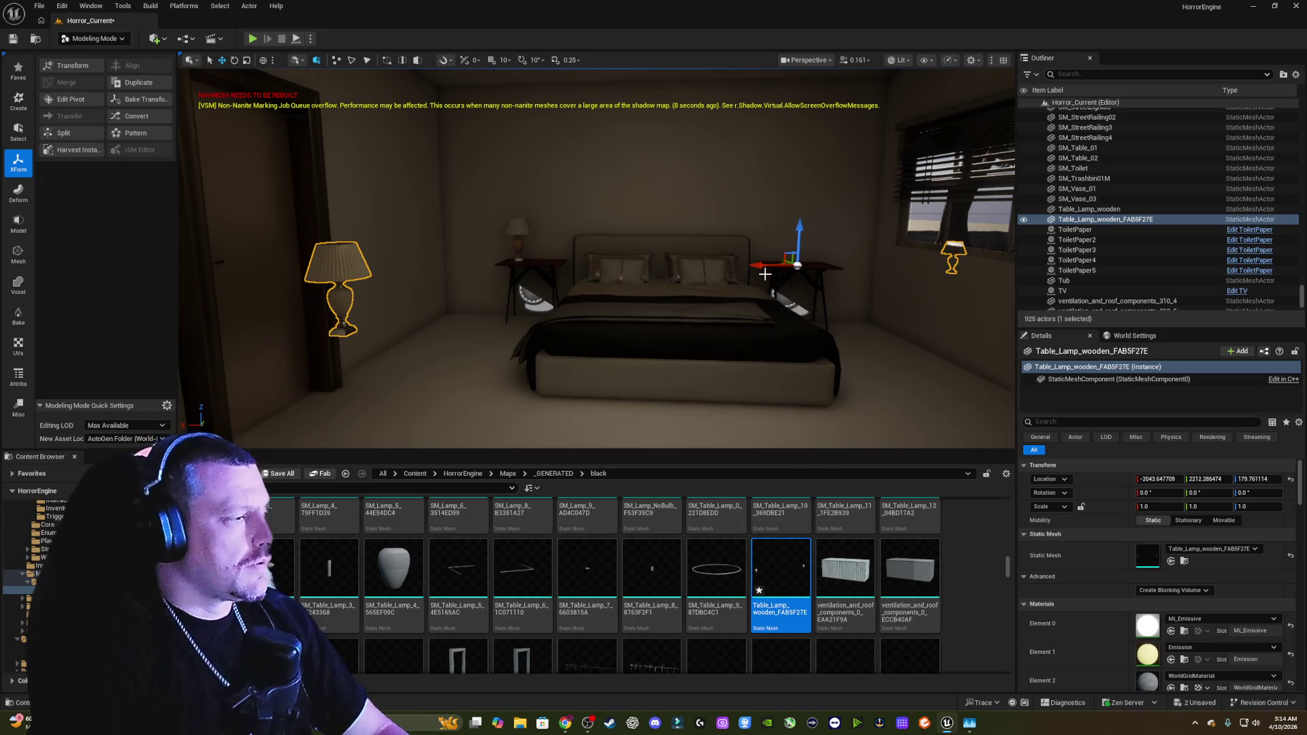
Step: Undo the extra wooden lamp placed on the nightstand
key(ctrl+z)
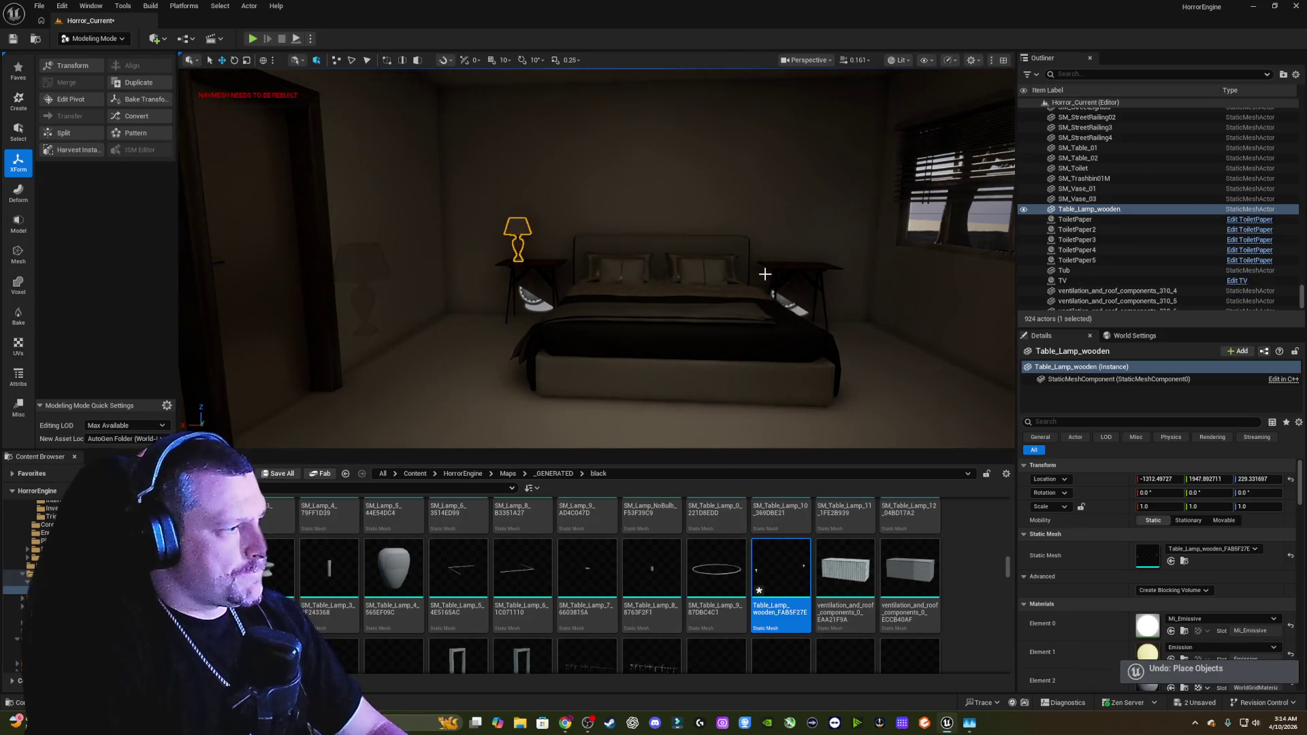
drag(653, 258, 753, 144)
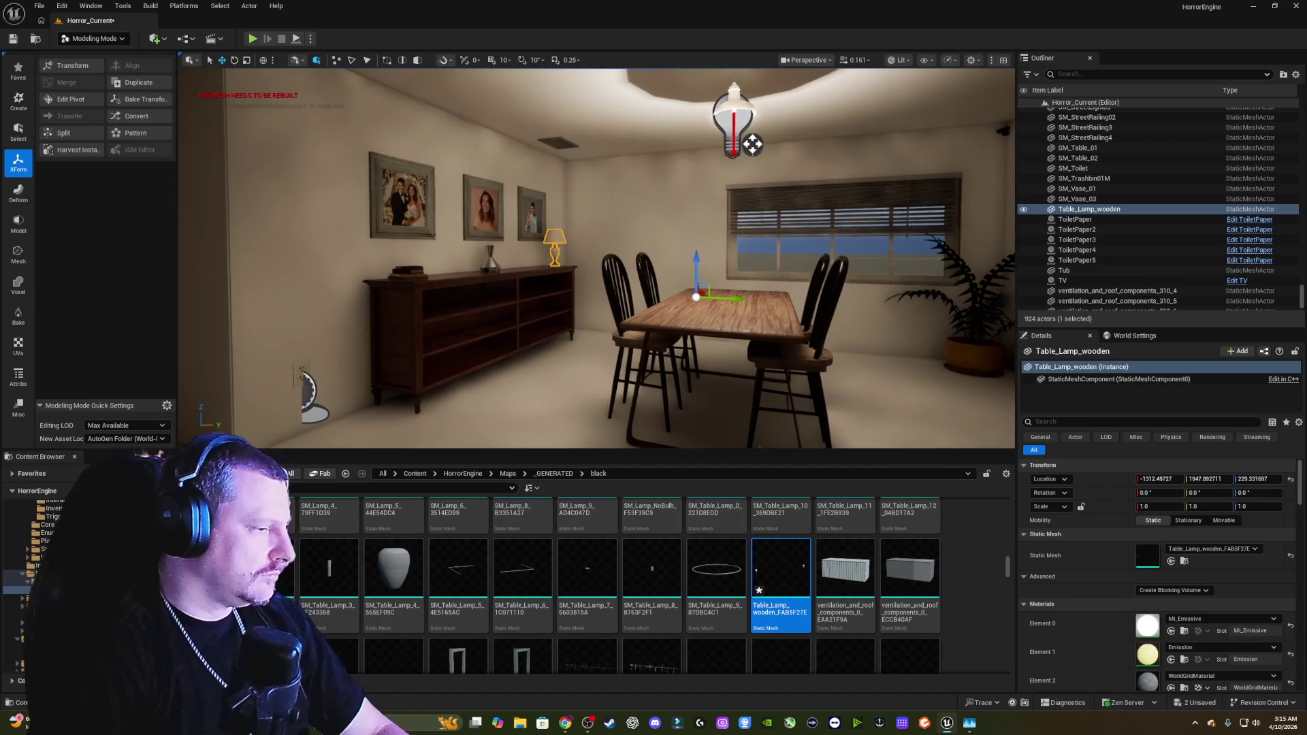
scroll(928, 539, up, 1)
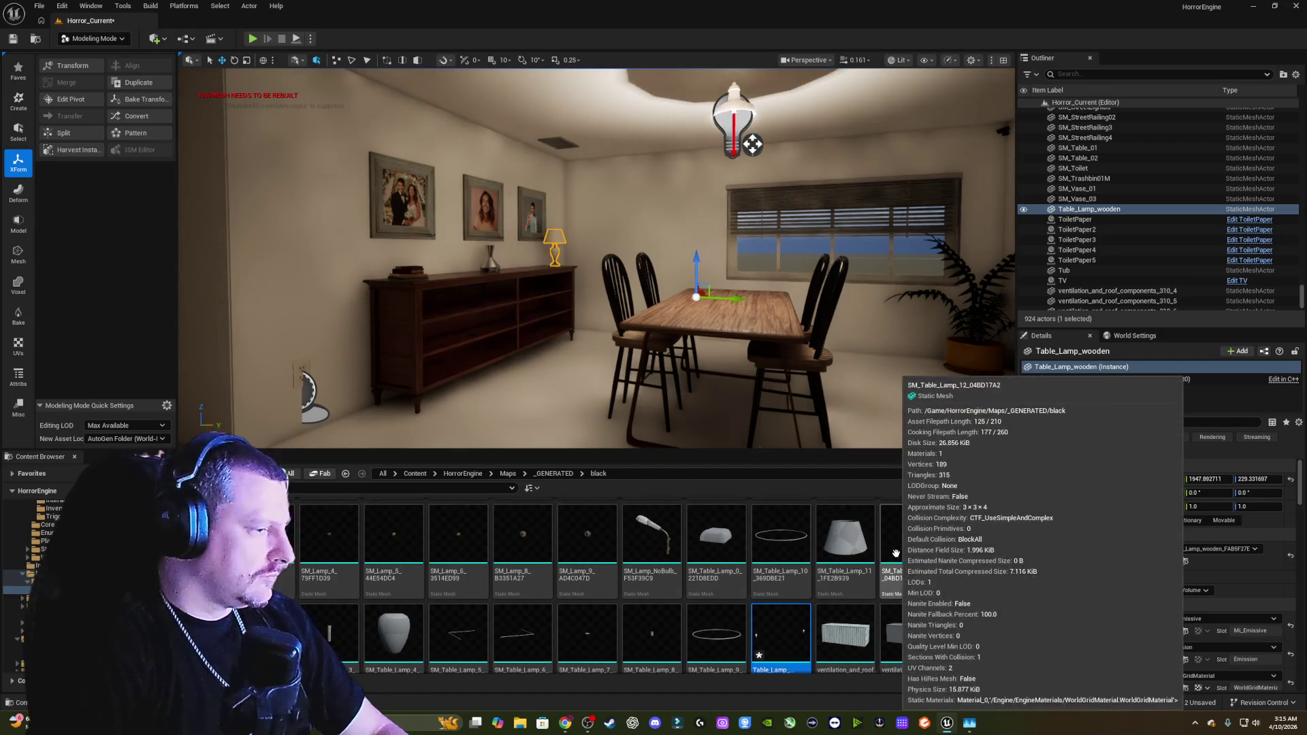
Step: Drop SM_Table_Lamp_0 and the SM_Table_Lamp_4 vase body onto the bedroom side table
mouse_move(844, 415)
mouse_down()
mouse_move(803, 395)
mouse_move(857, 408)
mouse_up()
key(w)
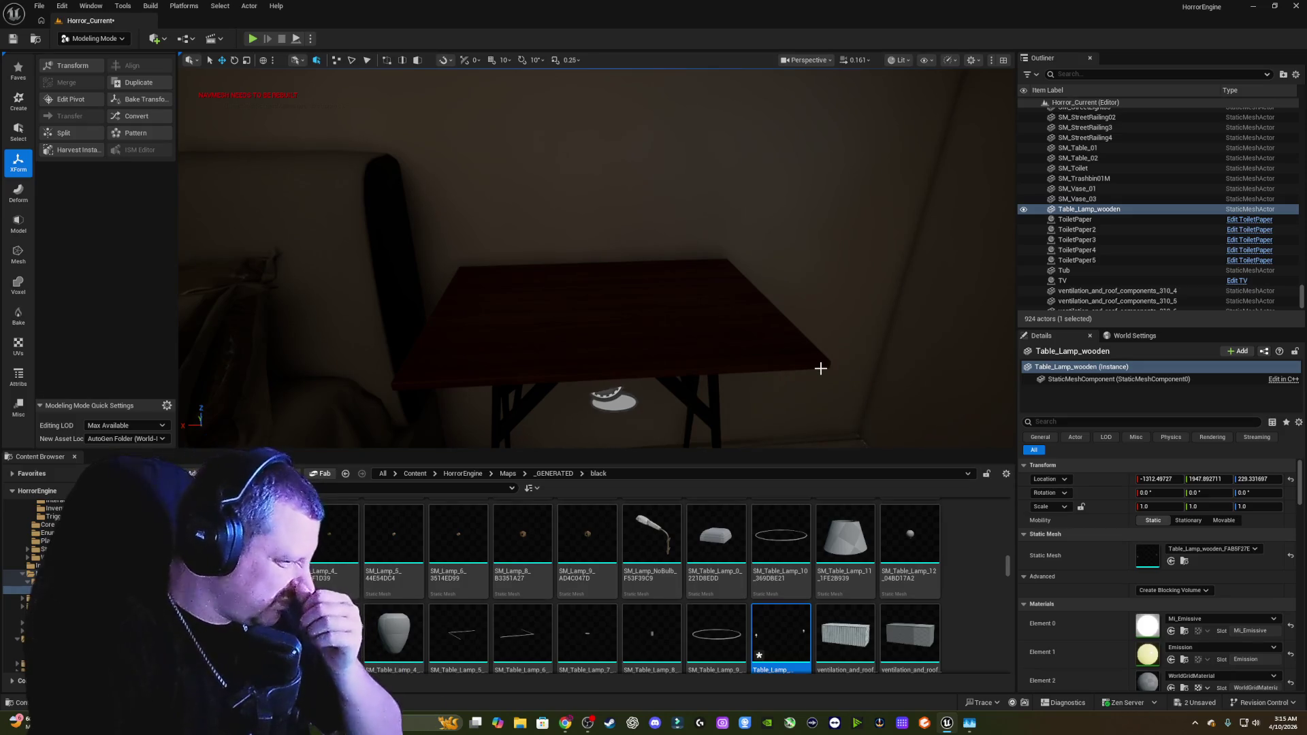
mouse_move(721, 539)
mouse_down()
mouse_move(605, 331)
mouse_move(604, 288)
mouse_up()
mouse_move(394, 633)
mouse_down()
mouse_move(552, 277)
mouse_move(617, 312)
mouse_up()
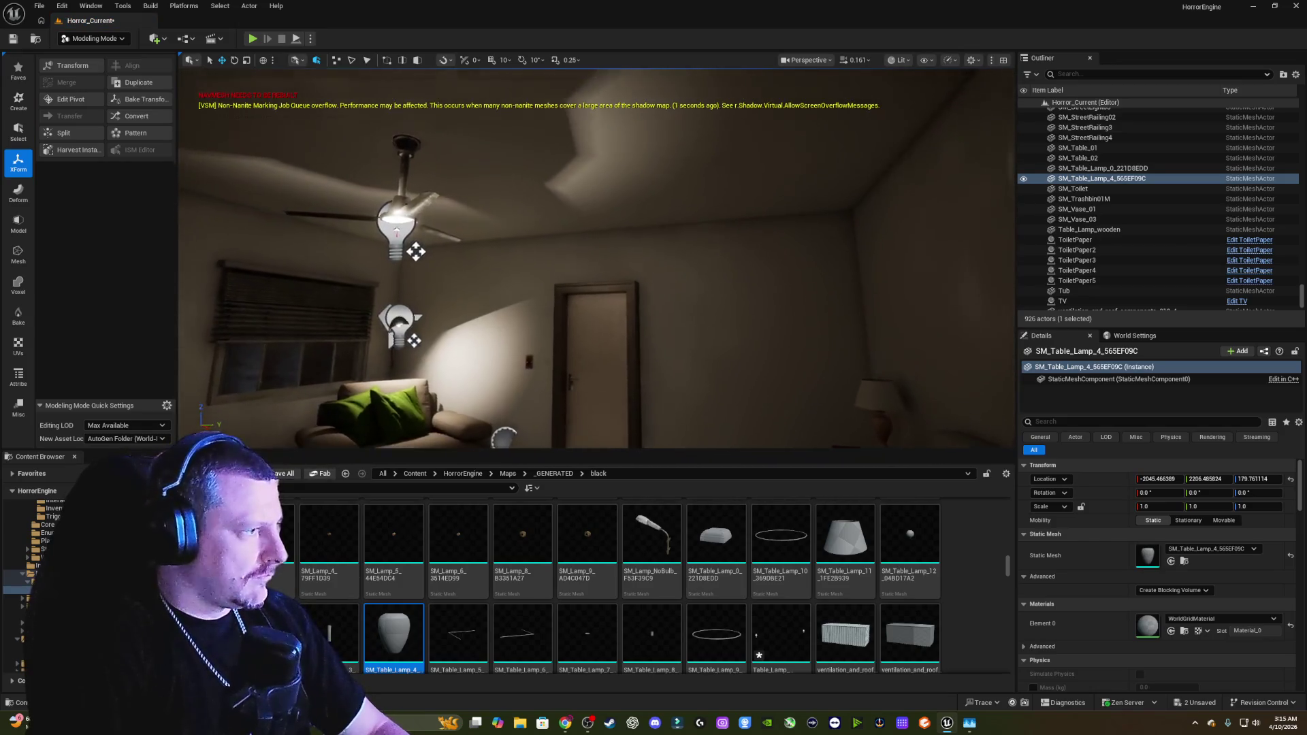
Step: Lower the SM_Table_Lamp_4 vase body onto the tabletop and fine-tune its Y position
key(f)
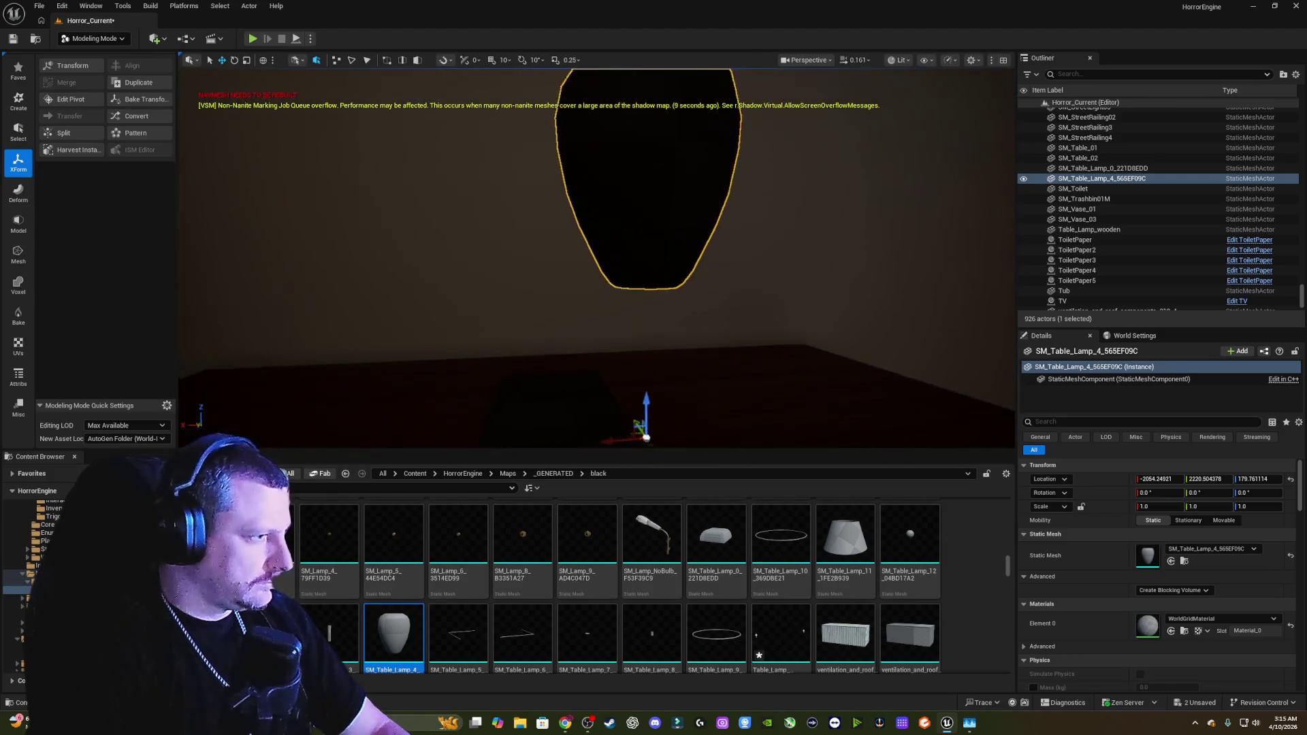
mouse_move(674, 291)
mouse_down()
mouse_move(676, 370)
mouse_move(598, 400)
mouse_move(576, 383)
mouse_up()
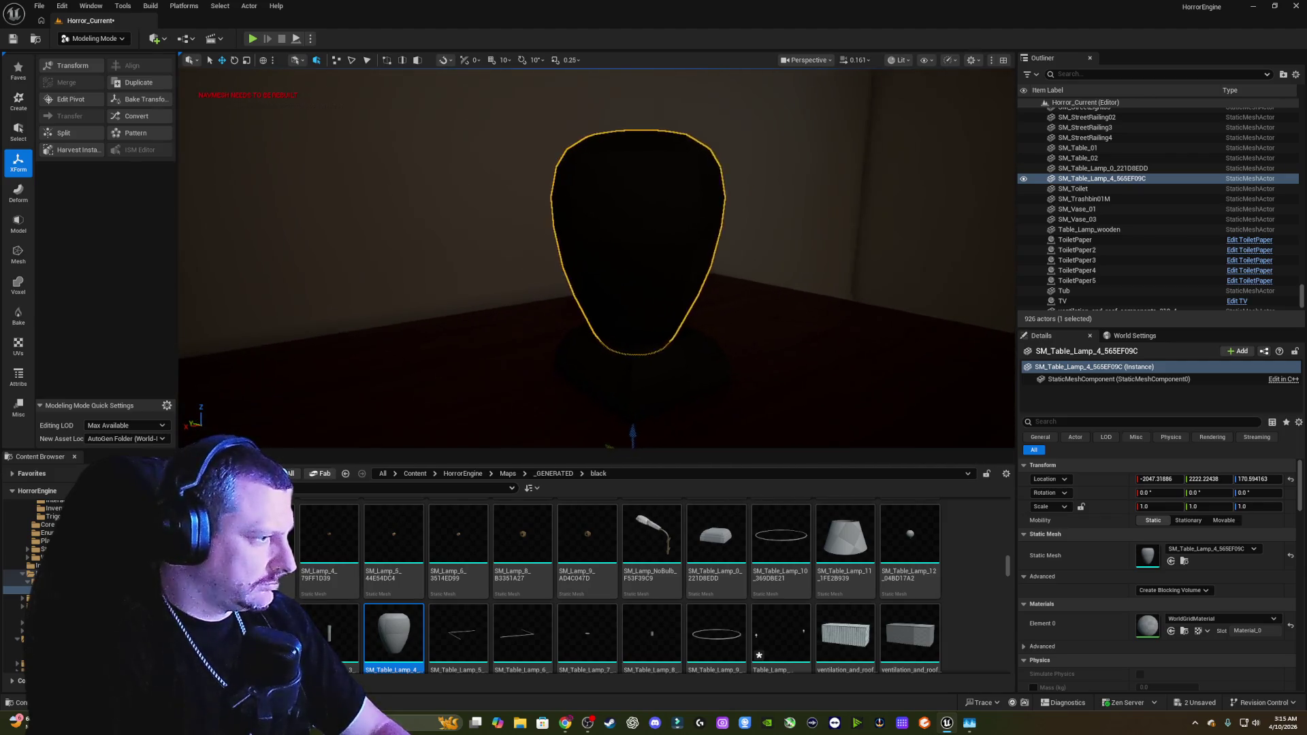
drag(541, 392, 544, 406)
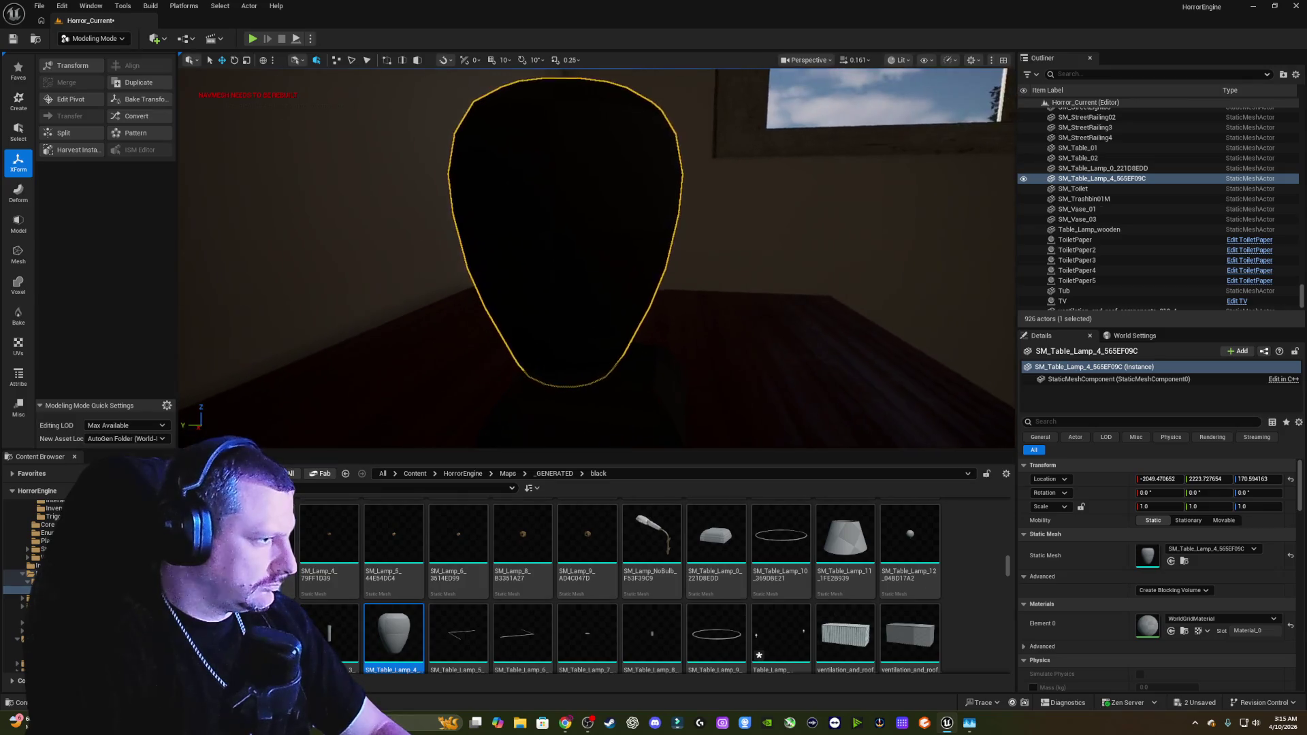
drag(515, 393, 533, 388)
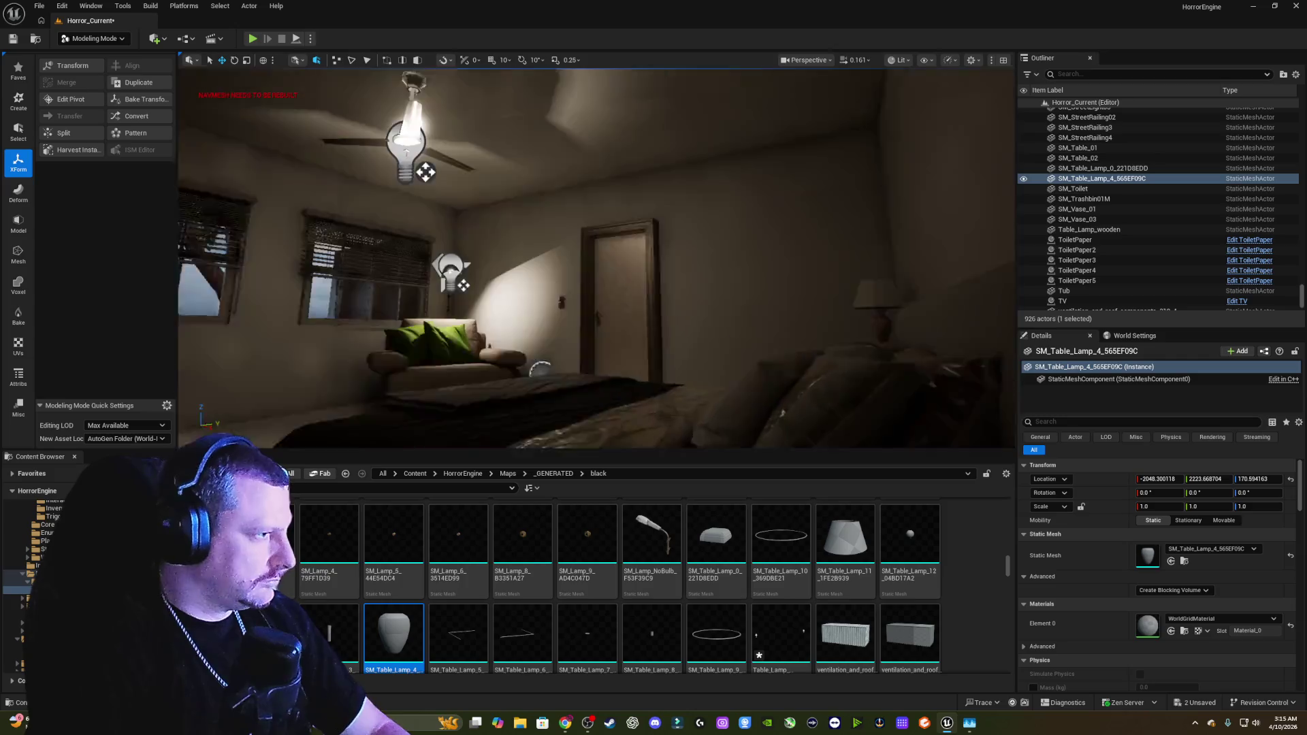
click(485, 195)
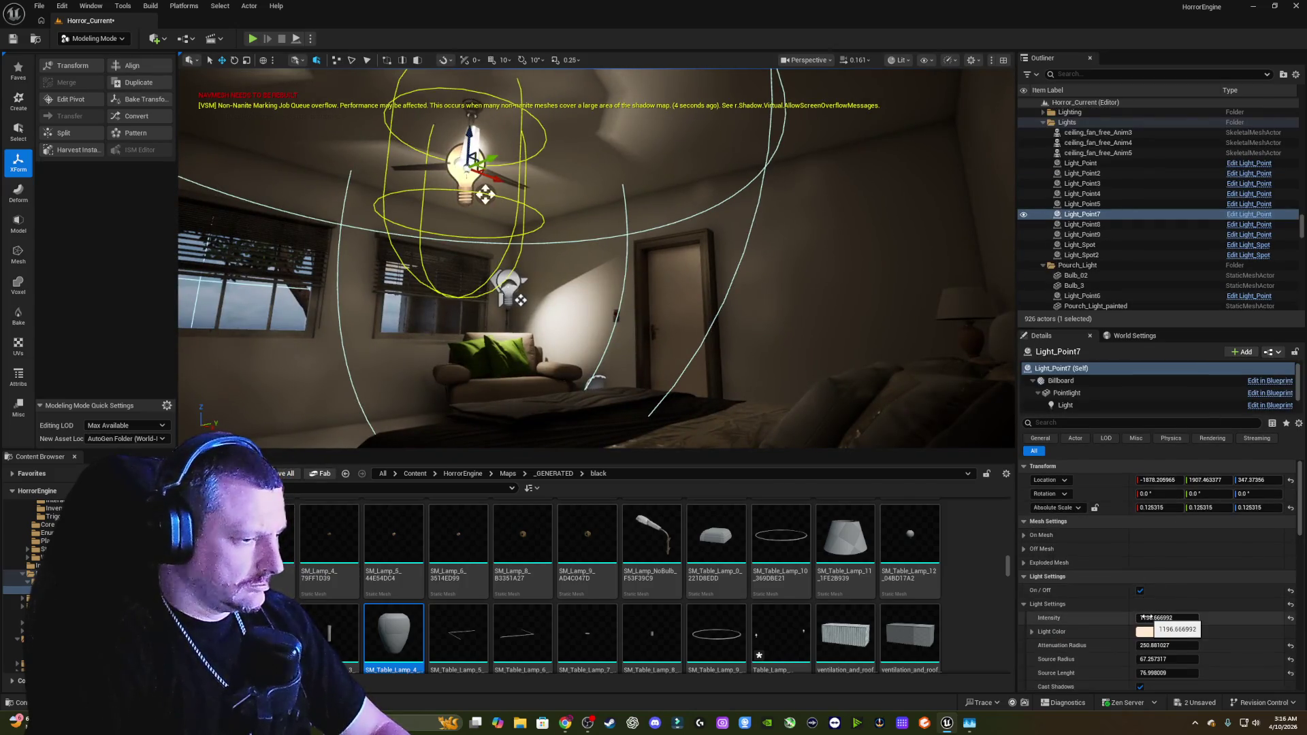
Step: Raise Light_Point7's intensity to about 73816, then reselect the vase body and orbit around it
drag(1167, 617, 1219, 618)
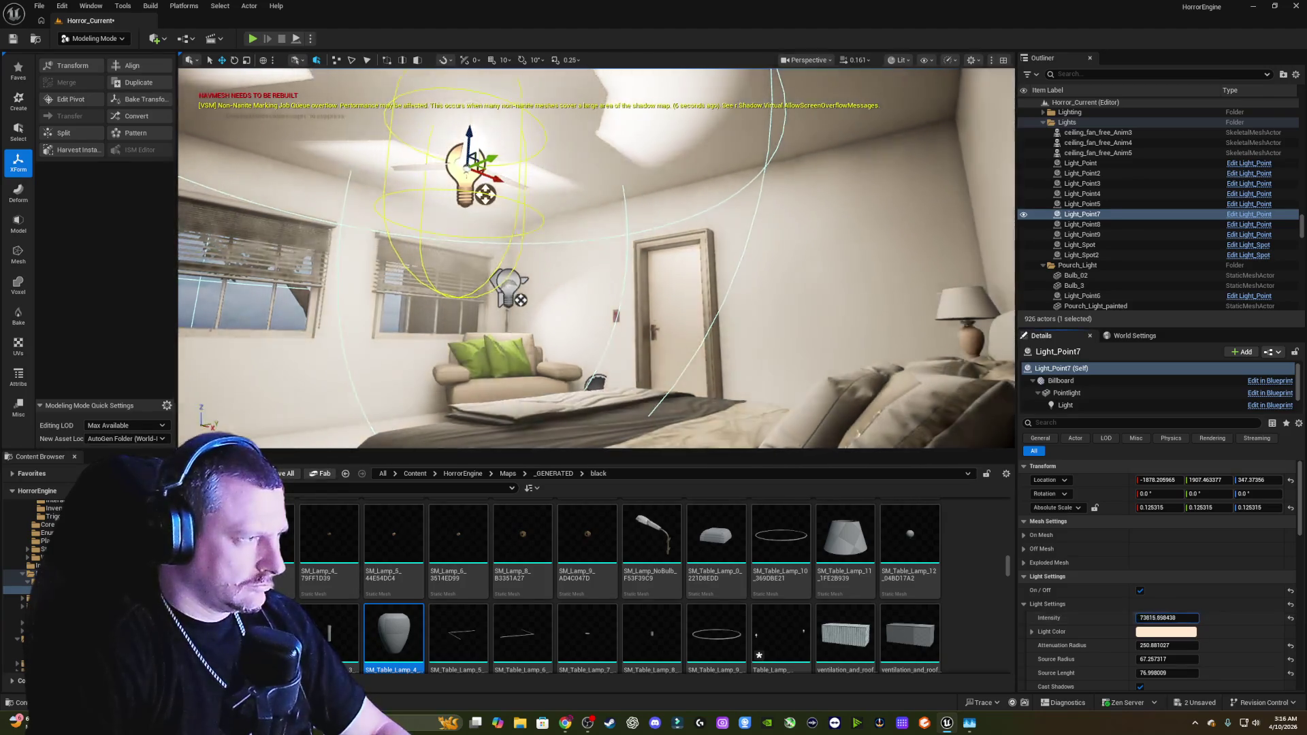
scroll(597, 258, up, 3)
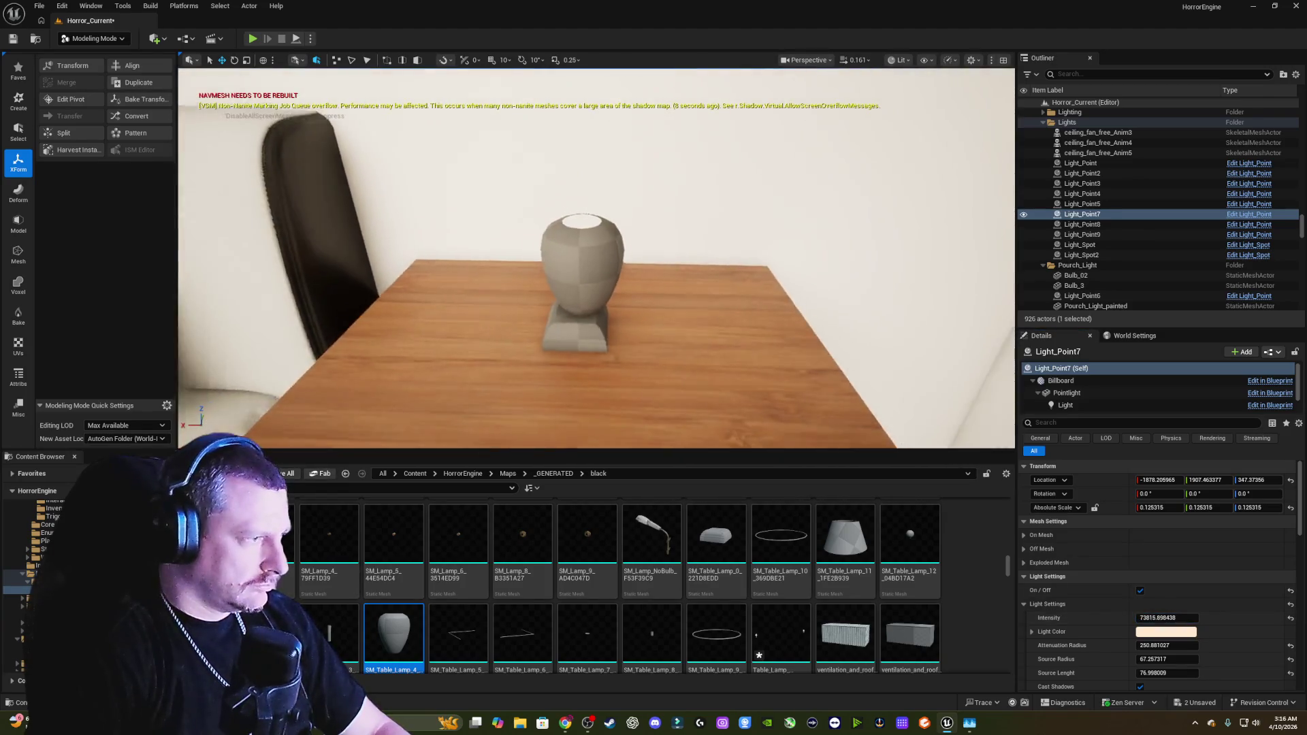
click(565, 271)
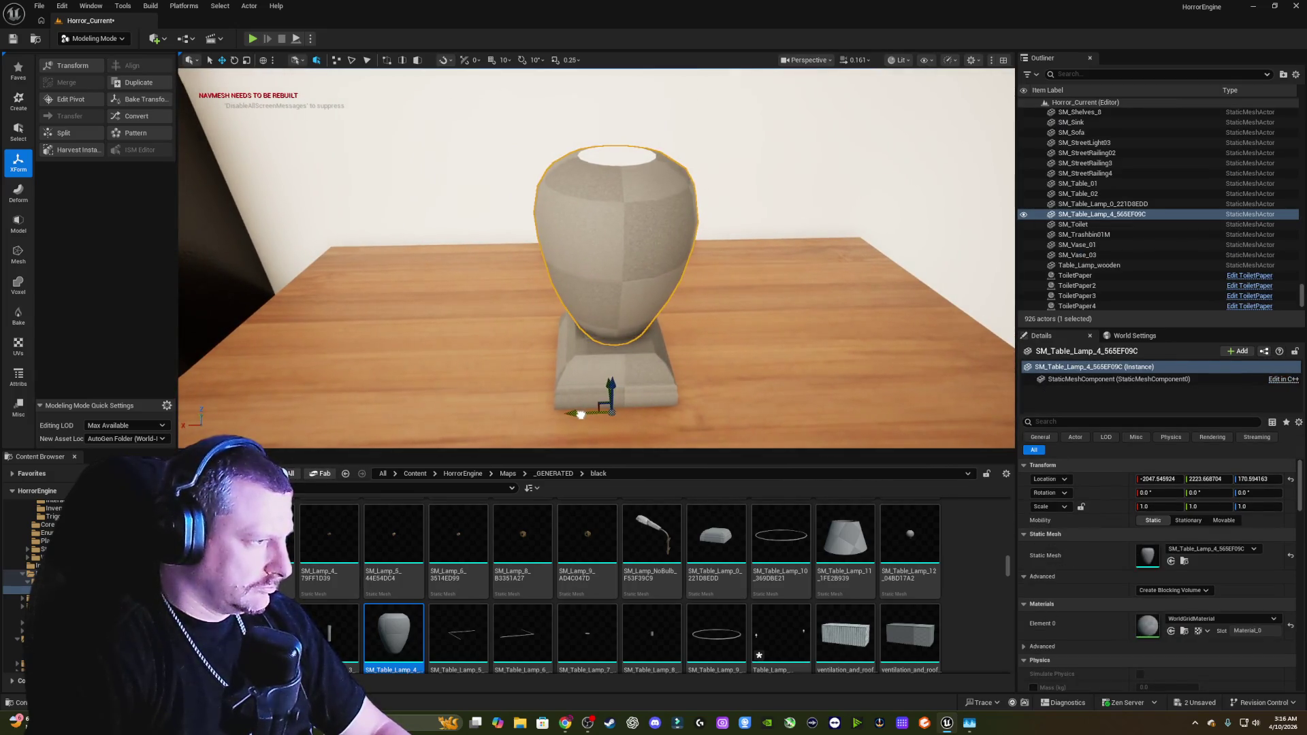
mouse_move(584, 376)
mouse_down()
mouse_move(520, 410)
mouse_move(493, 405)
mouse_move(250, 95)
mouse_move(477, 170)
mouse_up()
drag(614, 325, 614, 325)
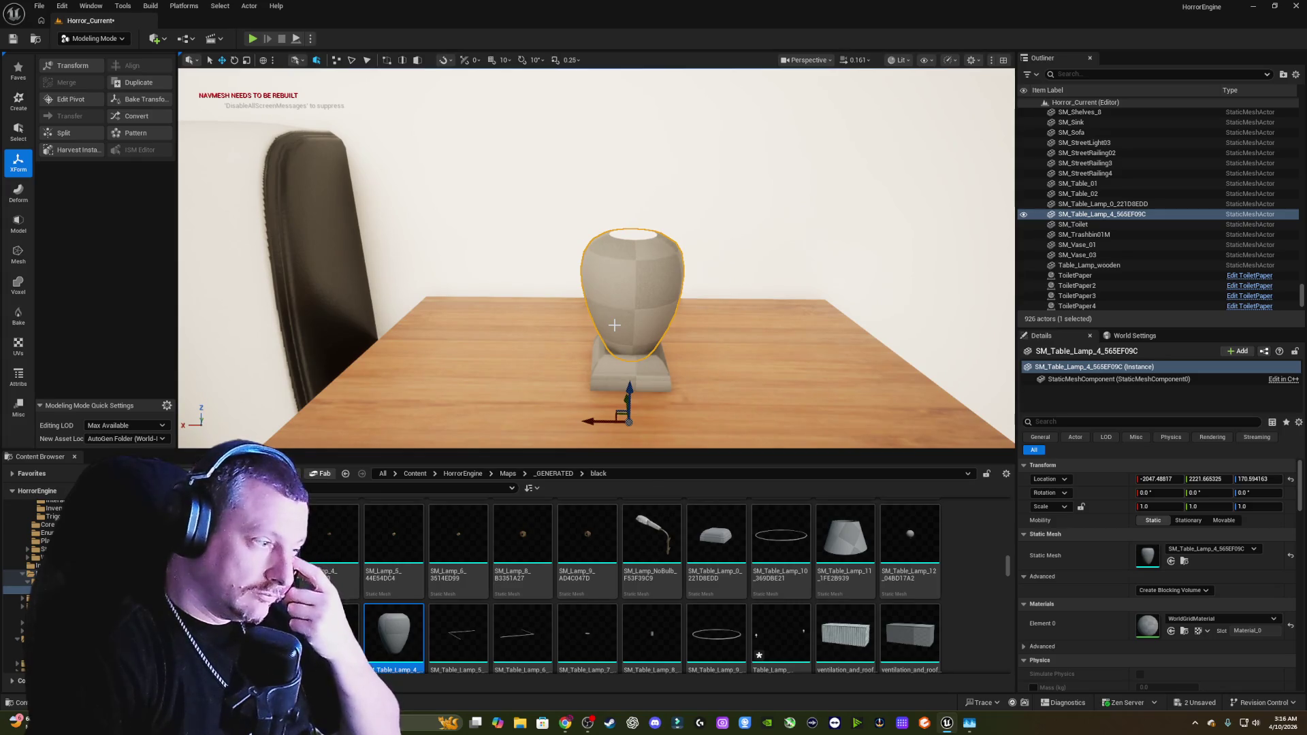
click(844, 538)
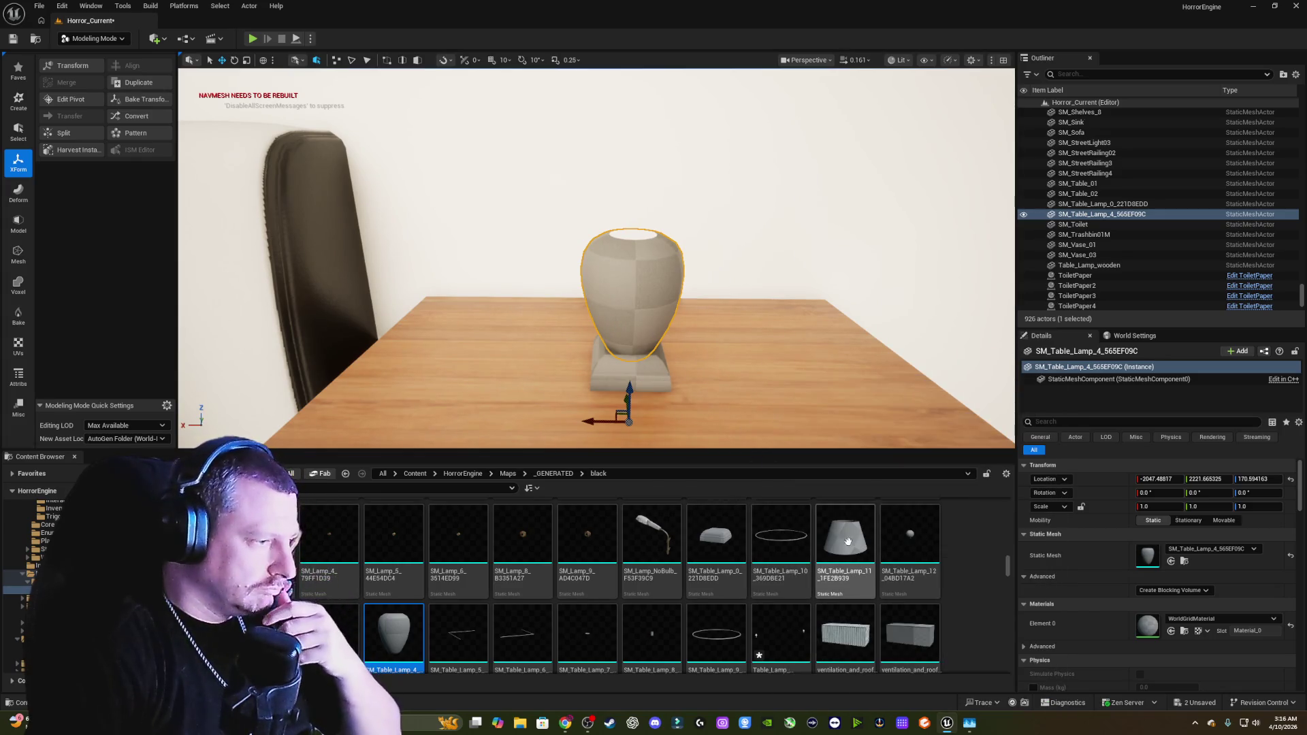
Step: Place the SM_Table_Lamp_11 lampshade and apply a new pivot to it
mouse_move(828, 494)
mouse_down()
mouse_move(796, 348)
mouse_move(413, 199)
mouse_up()
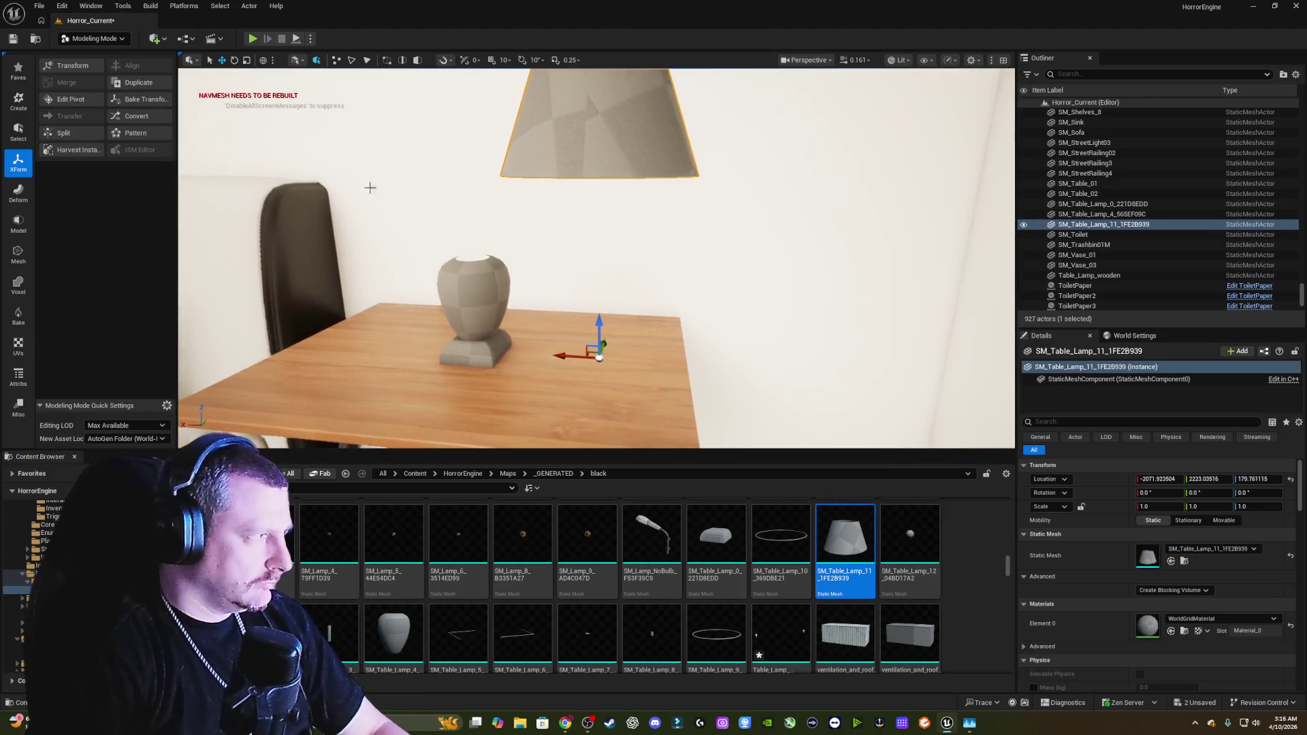
click(68, 102)
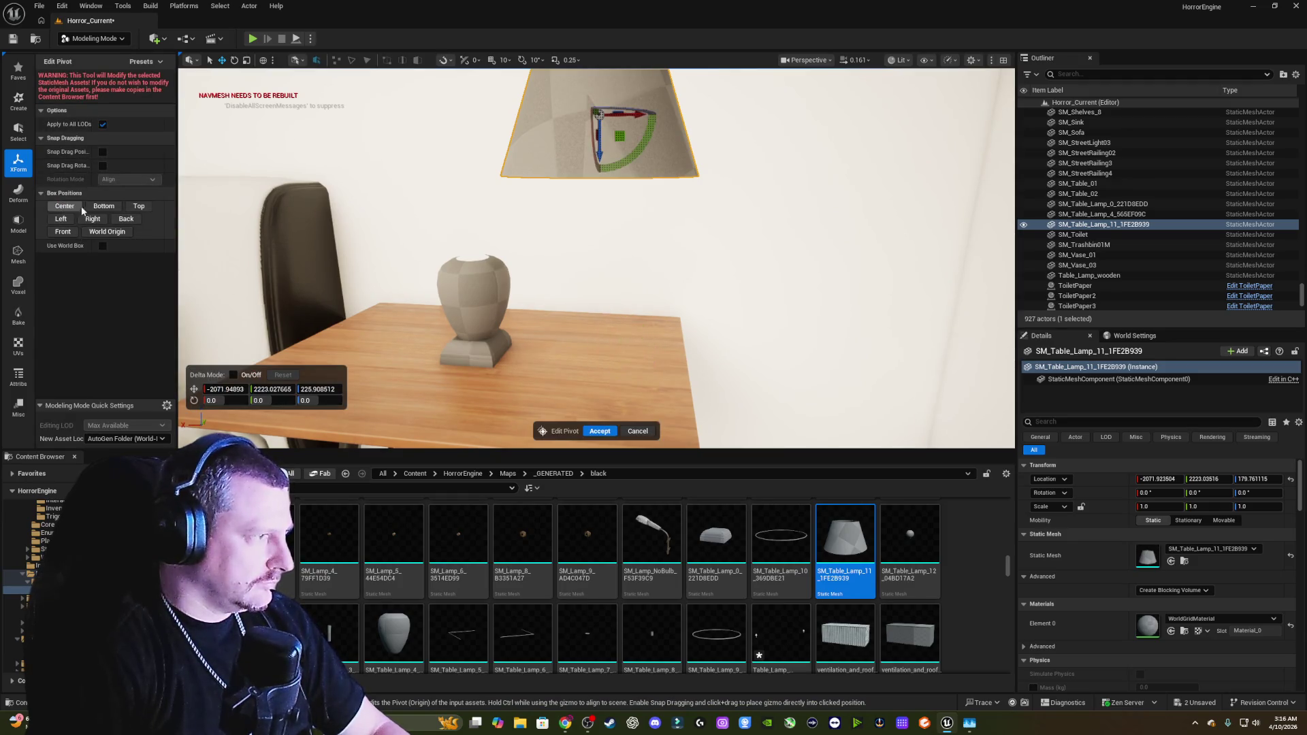
click(608, 431)
key(f)
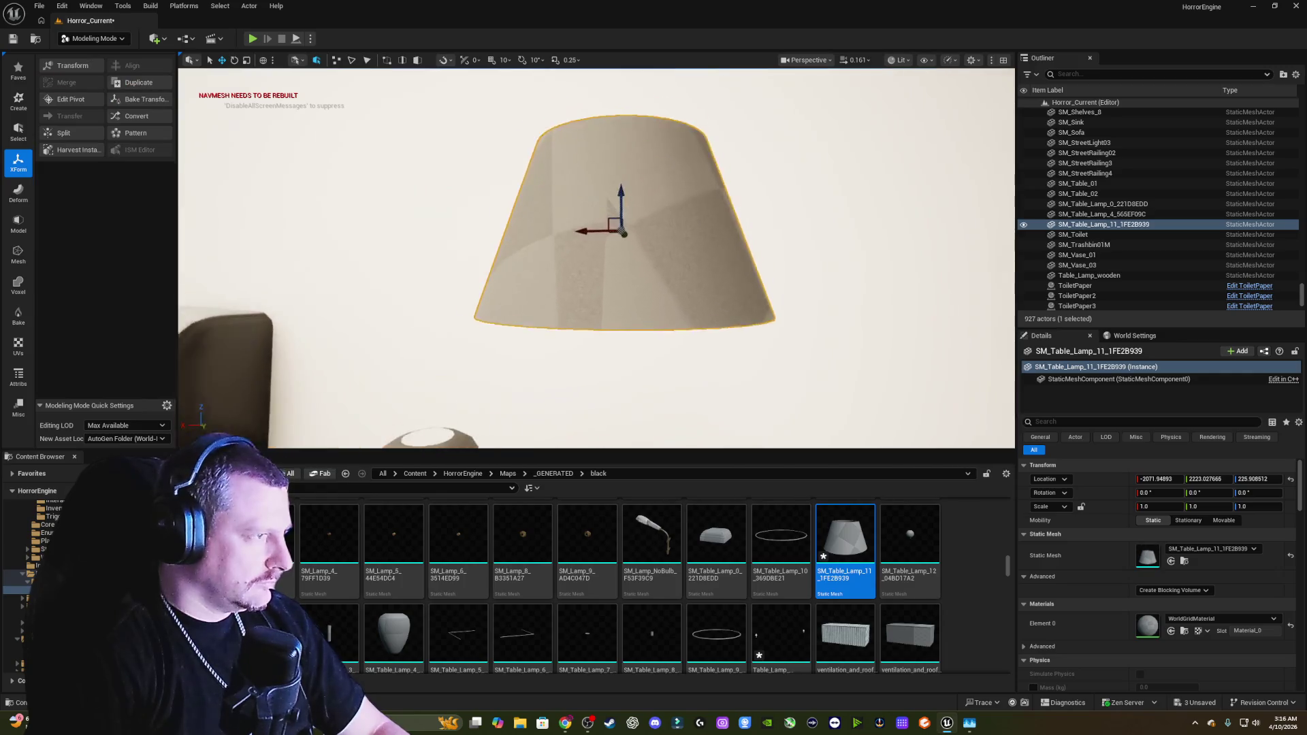
Step: Add the SM_Table_Lamp_10 ring and relocate its pivot
mouse_move(780, 542)
mouse_down()
mouse_move(656, 254)
mouse_move(620, 218)
mouse_up()
key(f)
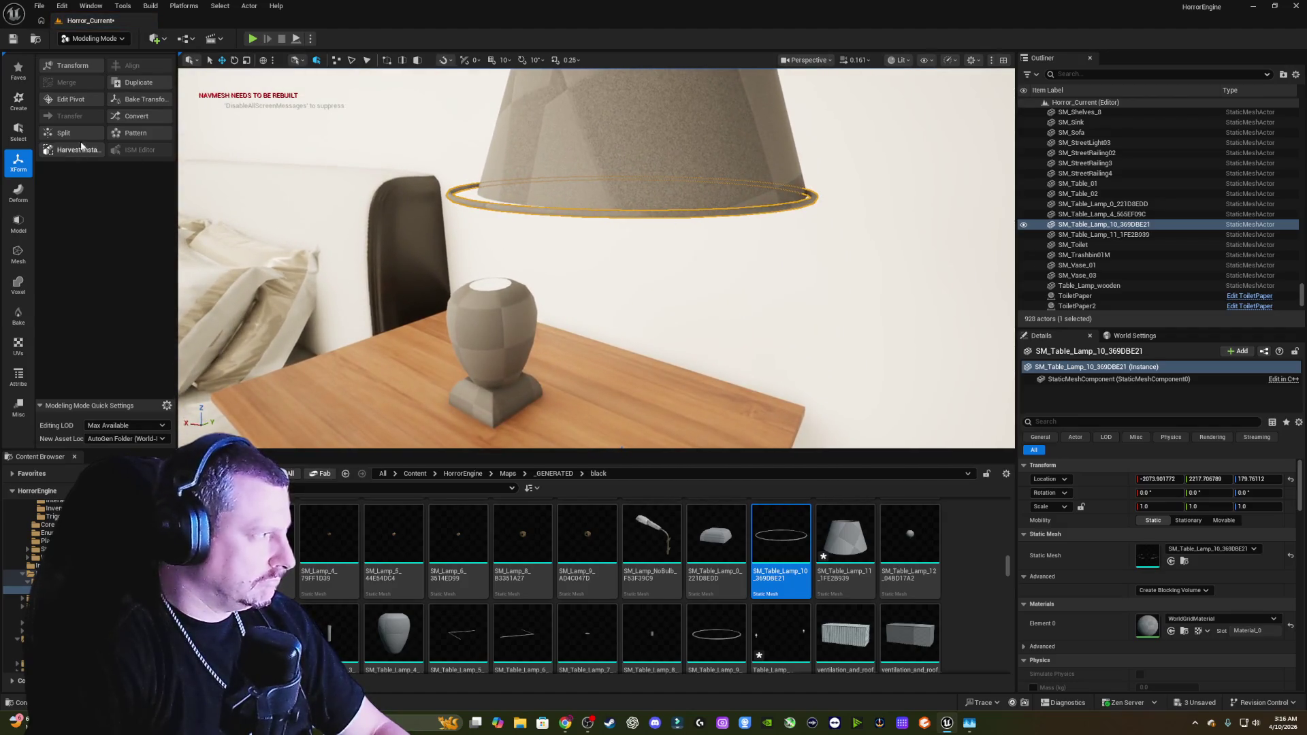
click(71, 99)
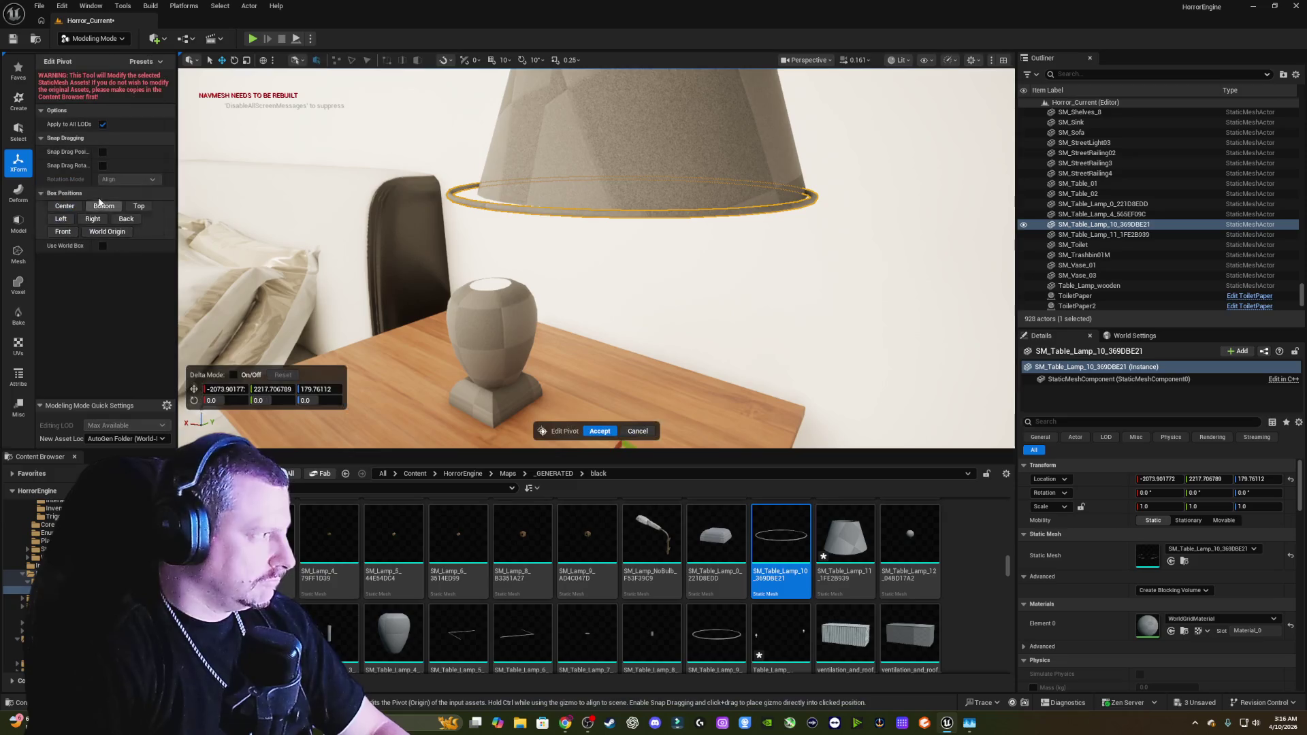
mouse_move(536, 238)
mouse_down()
mouse_move(518, 204)
mouse_move(504, 259)
mouse_move(544, 177)
mouse_move(558, 191)
mouse_move(540, 185)
mouse_up()
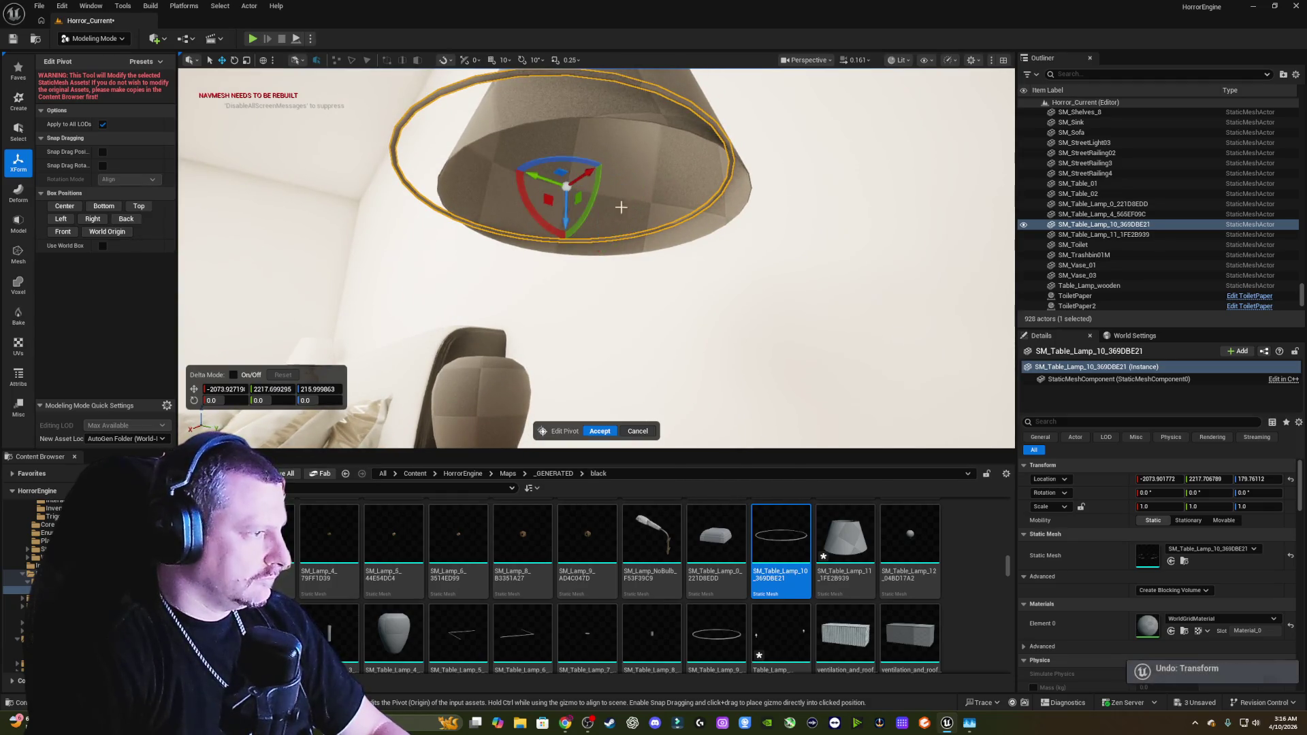
click(600, 431)
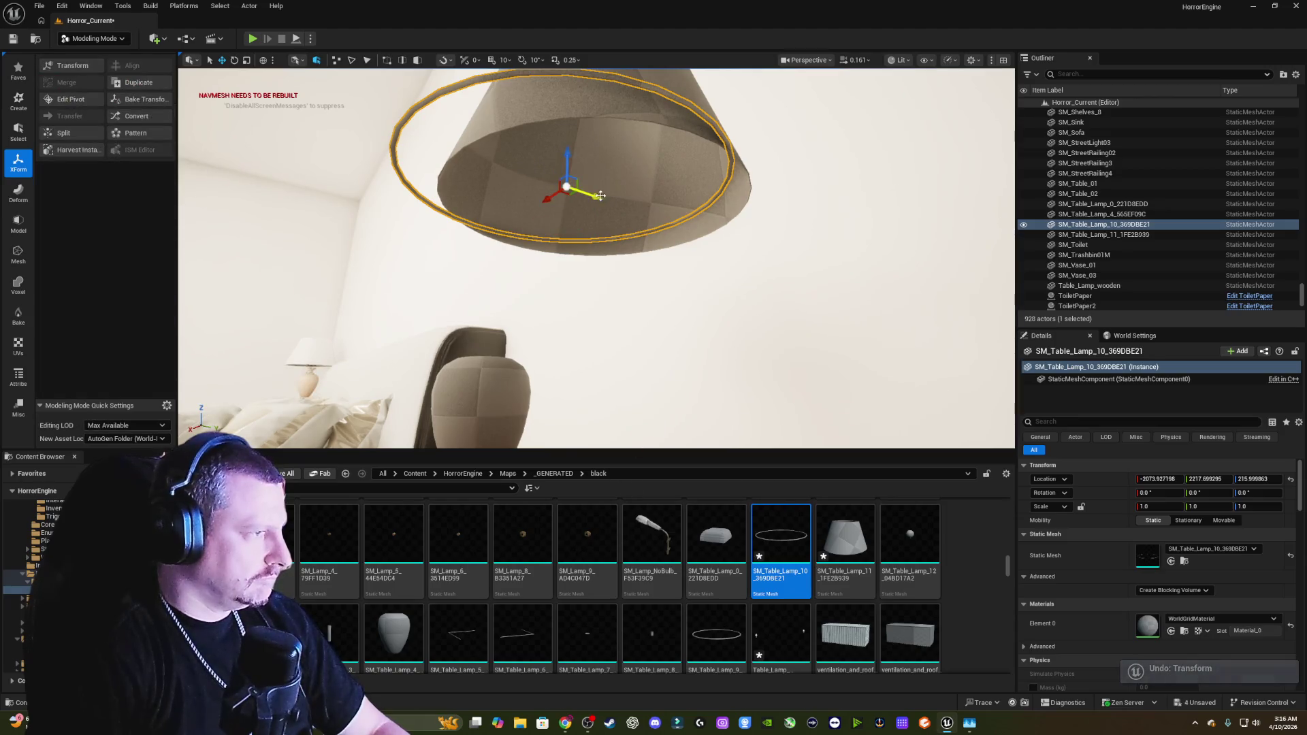
Step: Fit the ring inside the shade's lower rim, about -2071.8, 2222.8, 215.7, and add a second ring
drag(596, 196, 627, 206)
mouse_move(613, 340)
mouse_down()
mouse_move(599, 300)
mouse_move(631, 234)
mouse_up()
mouse_move(584, 294)
mouse_down()
mouse_move(559, 297)
mouse_move(638, 282)
mouse_move(596, 305)
mouse_move(605, 292)
mouse_up()
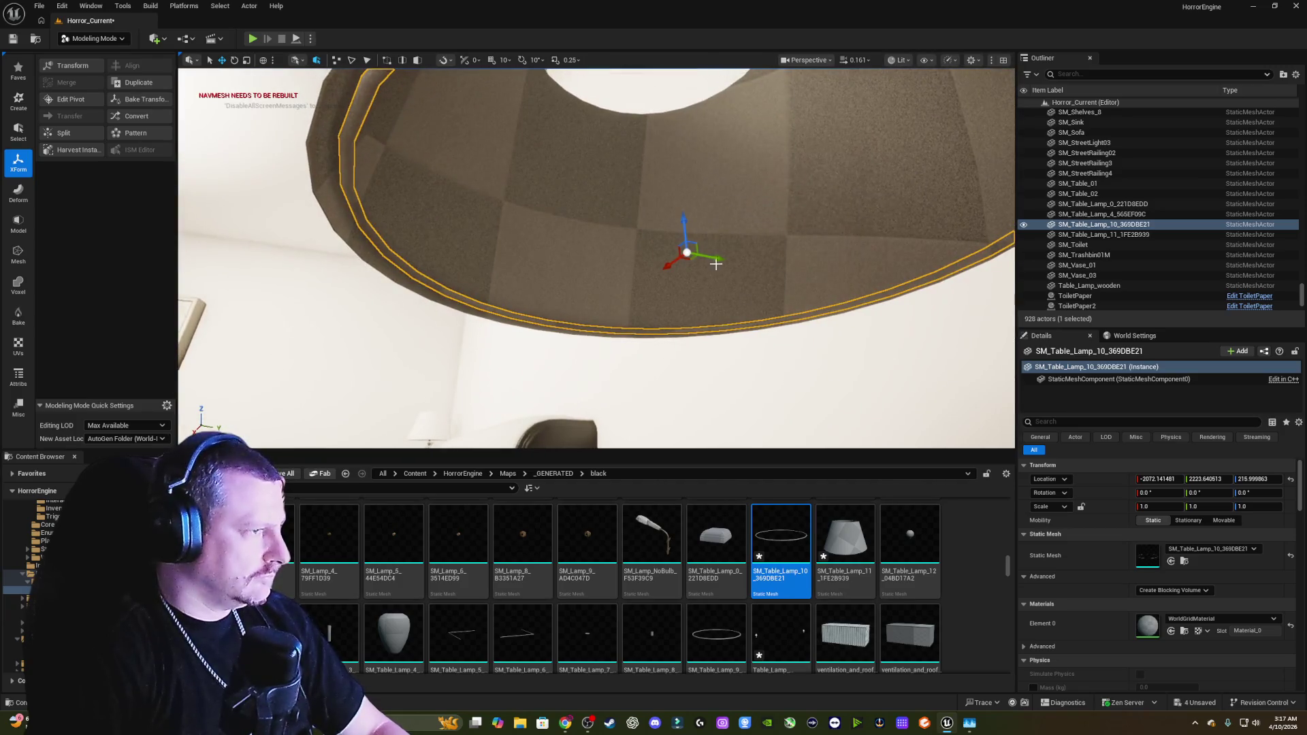
mouse_move(720, 258)
mouse_down()
mouse_move(700, 270)
mouse_move(694, 256)
mouse_up()
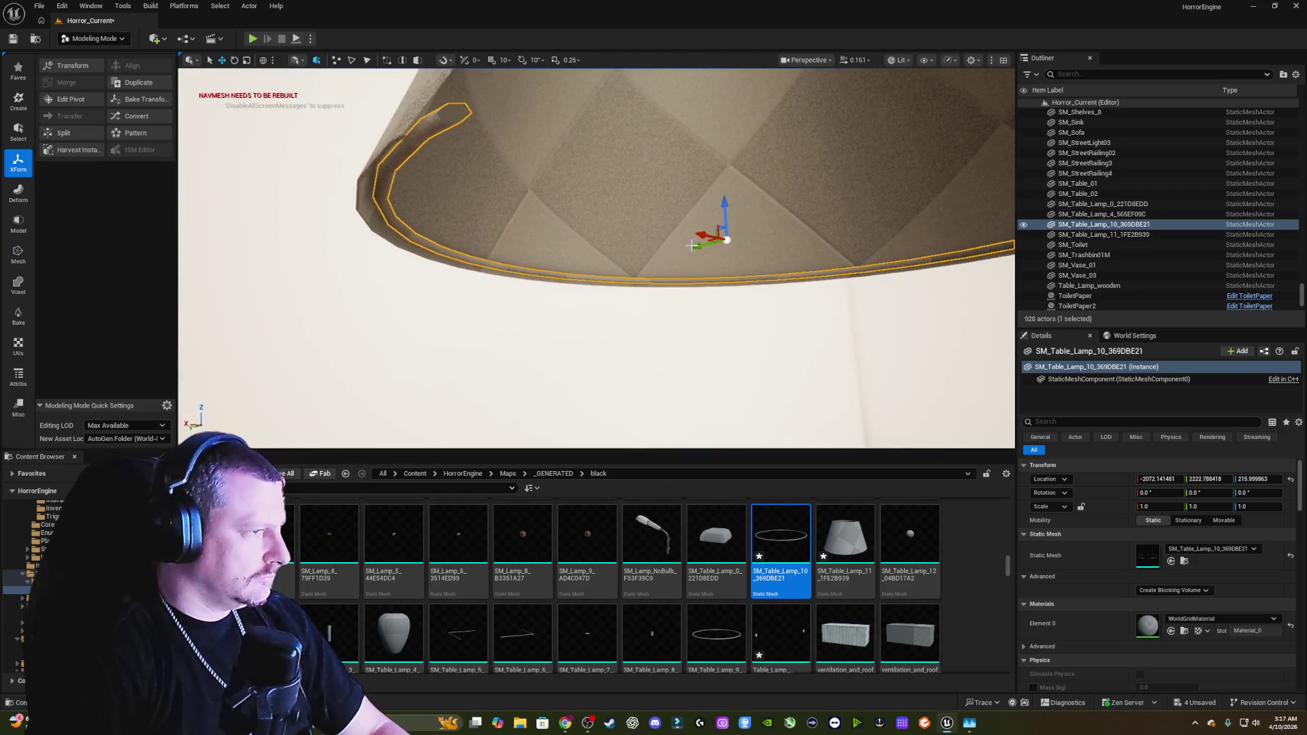
drag(724, 206, 724, 211)
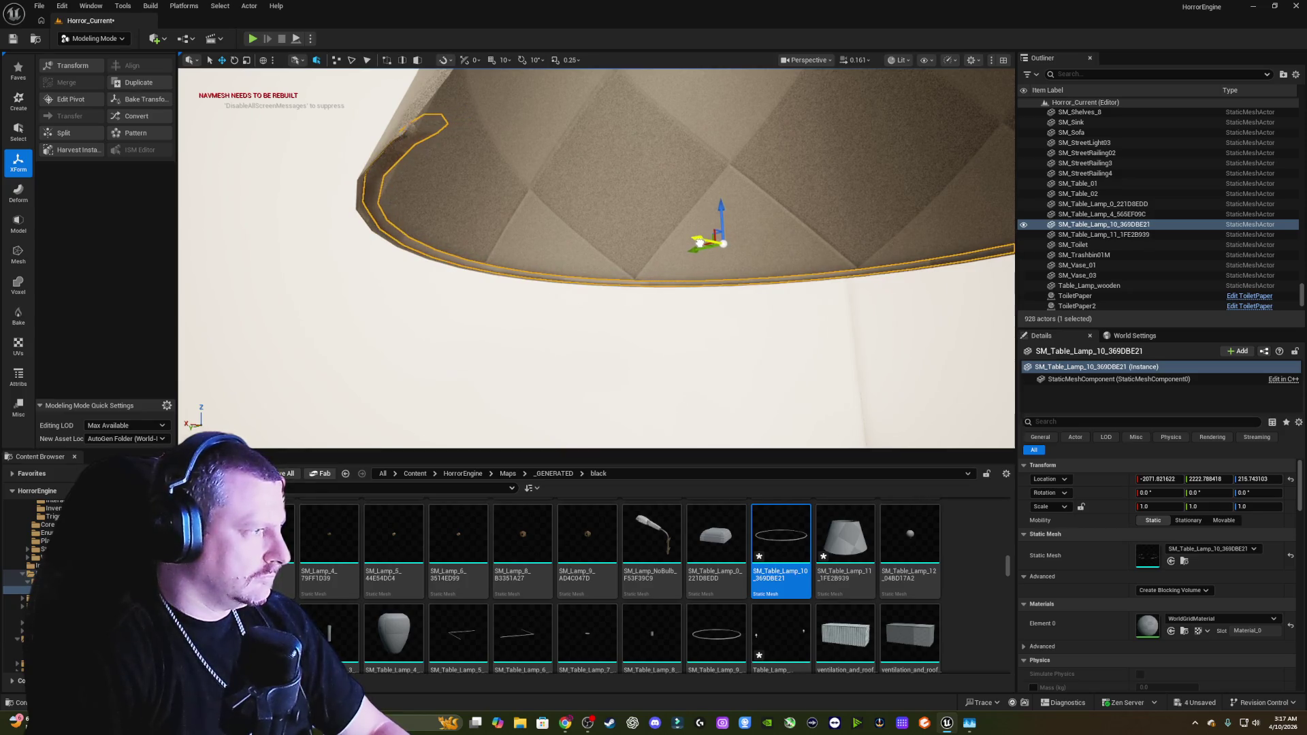
mouse_move(692, 236)
mouse_down()
mouse_move(693, 258)
mouse_move(677, 252)
mouse_up()
key(f)
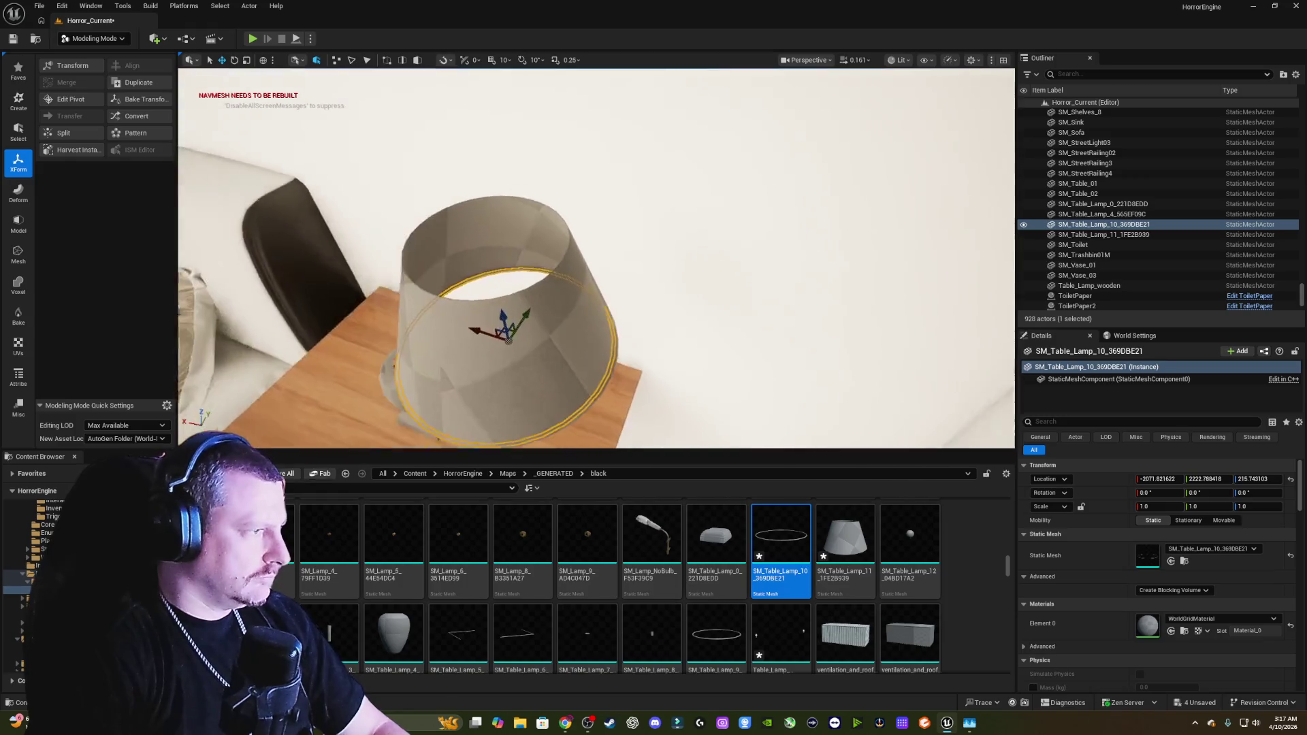
drag(708, 616, 513, 304)
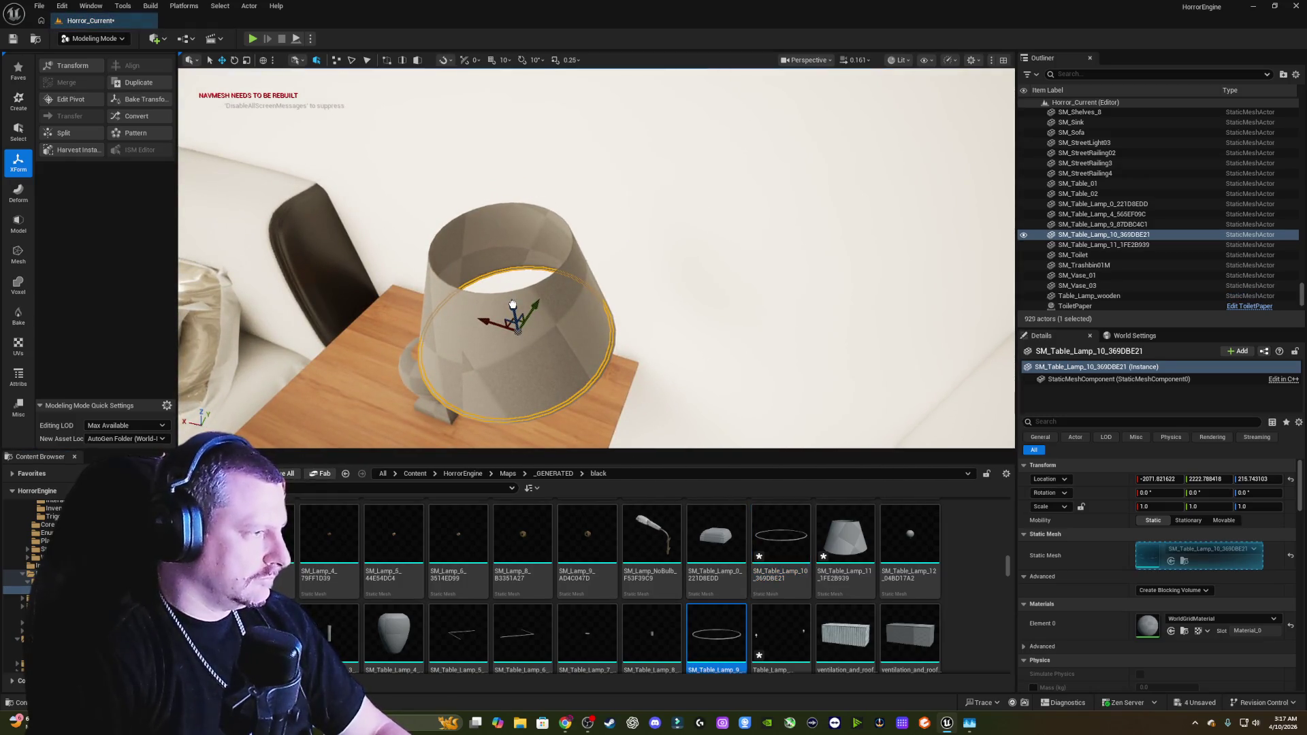
Step: Centre the SM_Table_Lamp_9 ring's pivot on the ring with Edit Pivot
key(ctrl+z)
key(f)
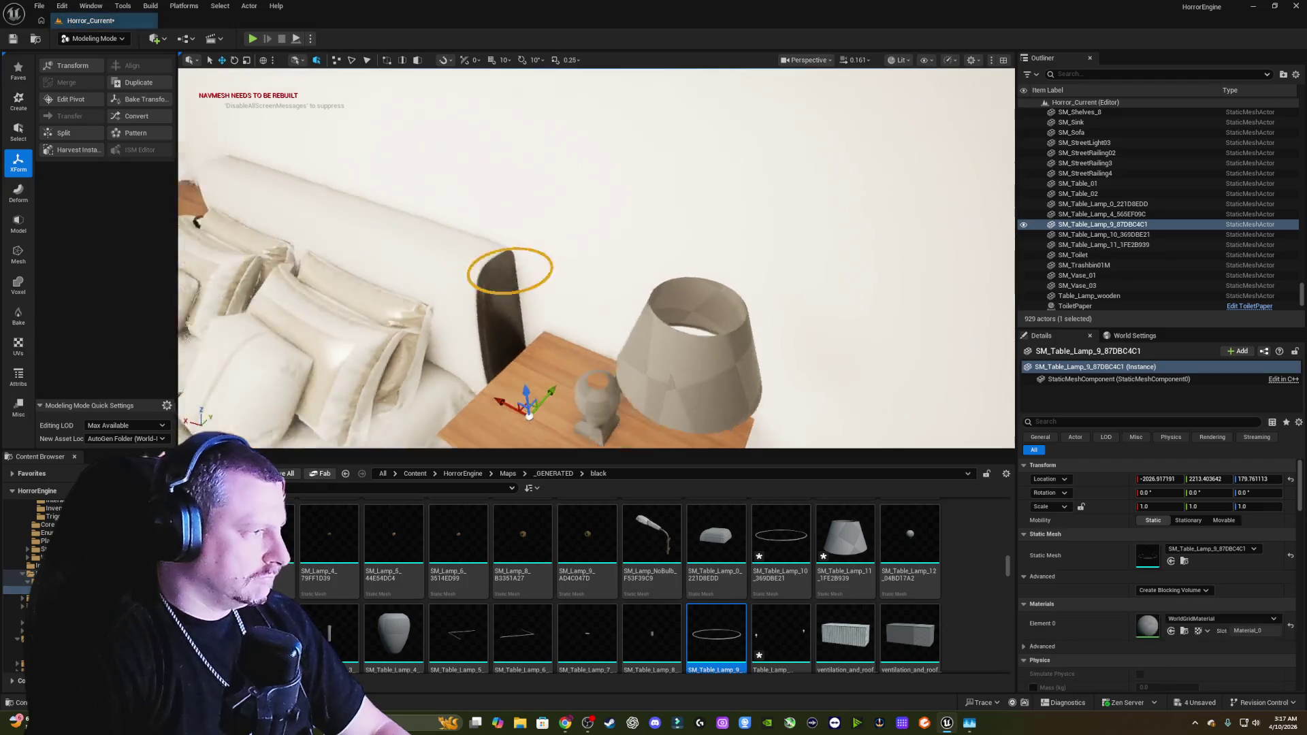
click(69, 100)
click(68, 208)
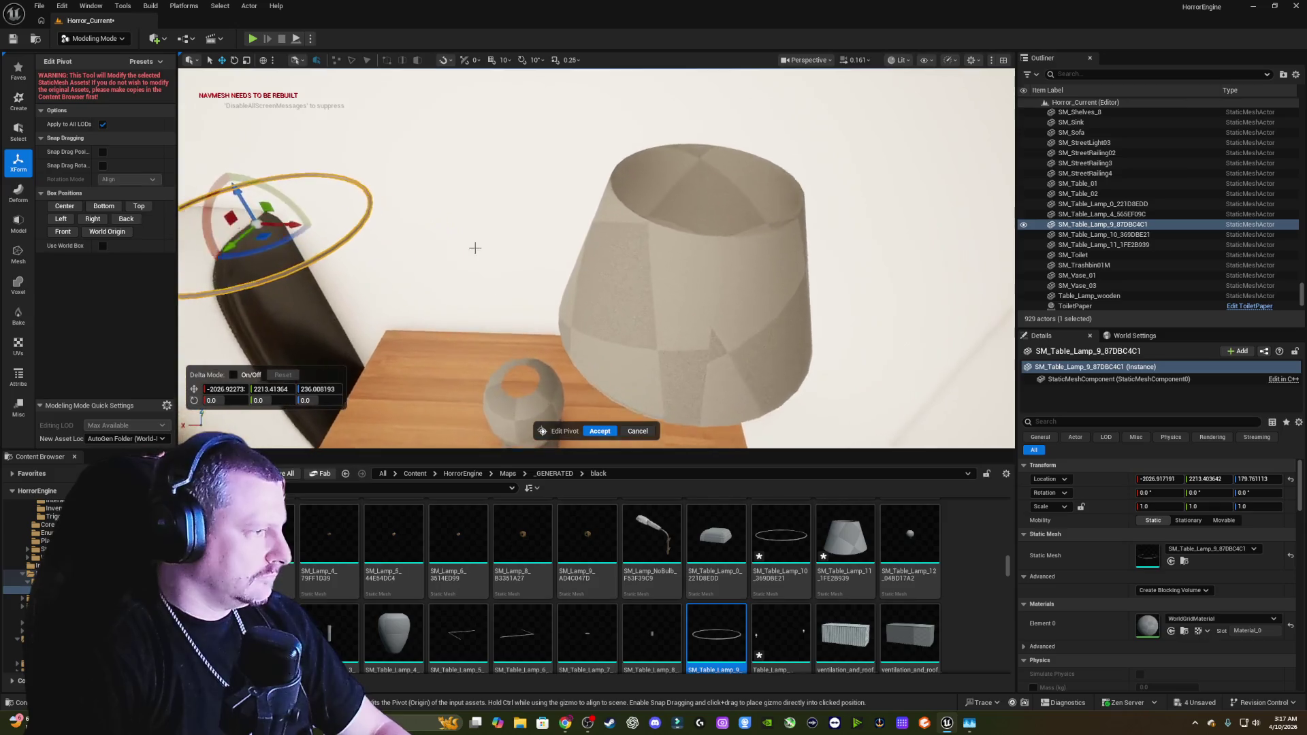
click(603, 432)
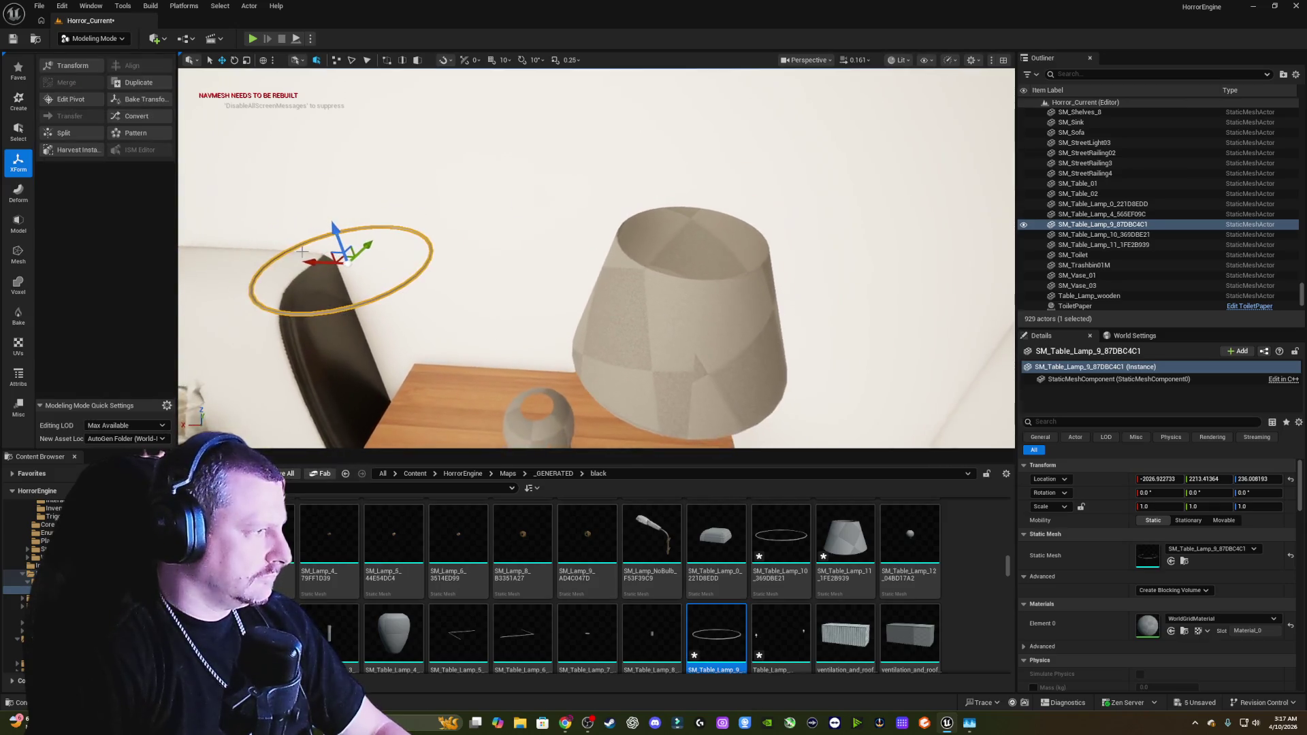
Step: Fit the ring into the shade's top opening at about -2072.0, 2223.0, 236.0, selecting shade and rings
mouse_move(313, 261)
mouse_down()
mouse_move(625, 266)
mouse_move(749, 235)
mouse_move(692, 230)
mouse_move(703, 235)
mouse_move(615, 255)
mouse_move(620, 228)
mouse_up()
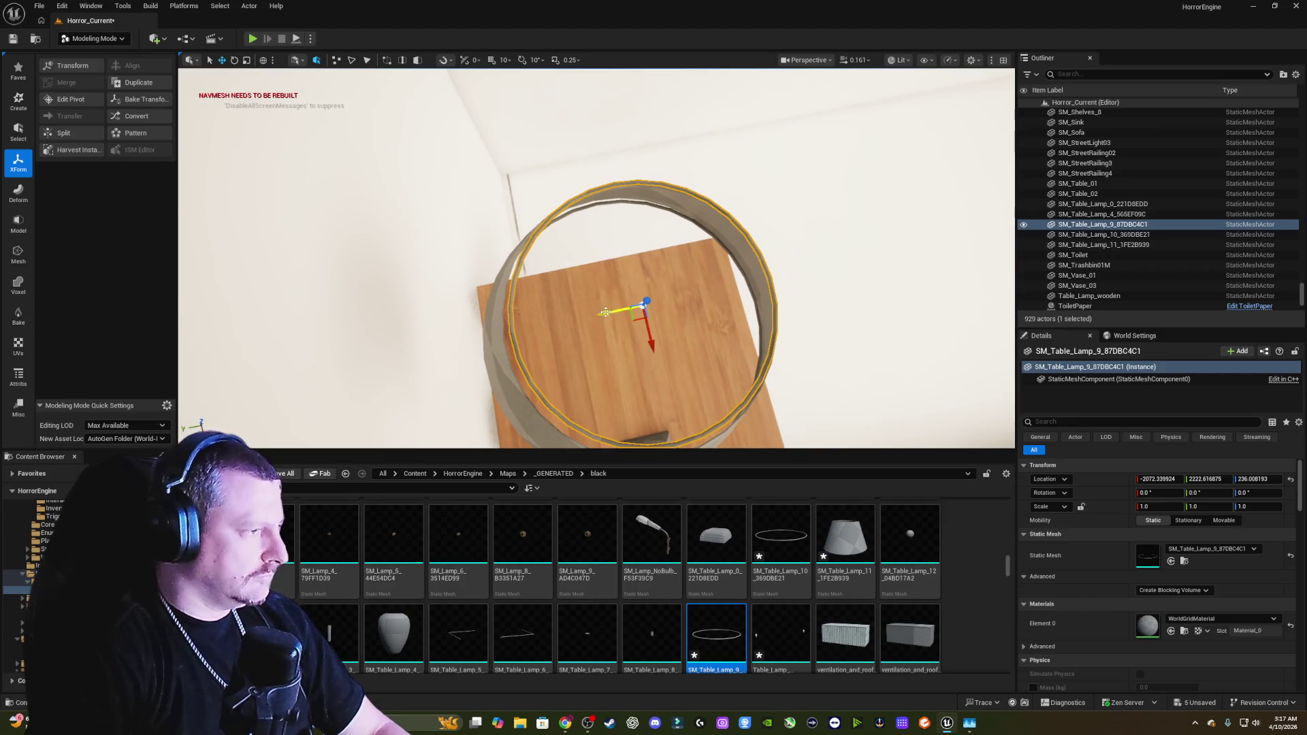
drag(605, 314, 642, 368)
drag(646, 295, 643, 301)
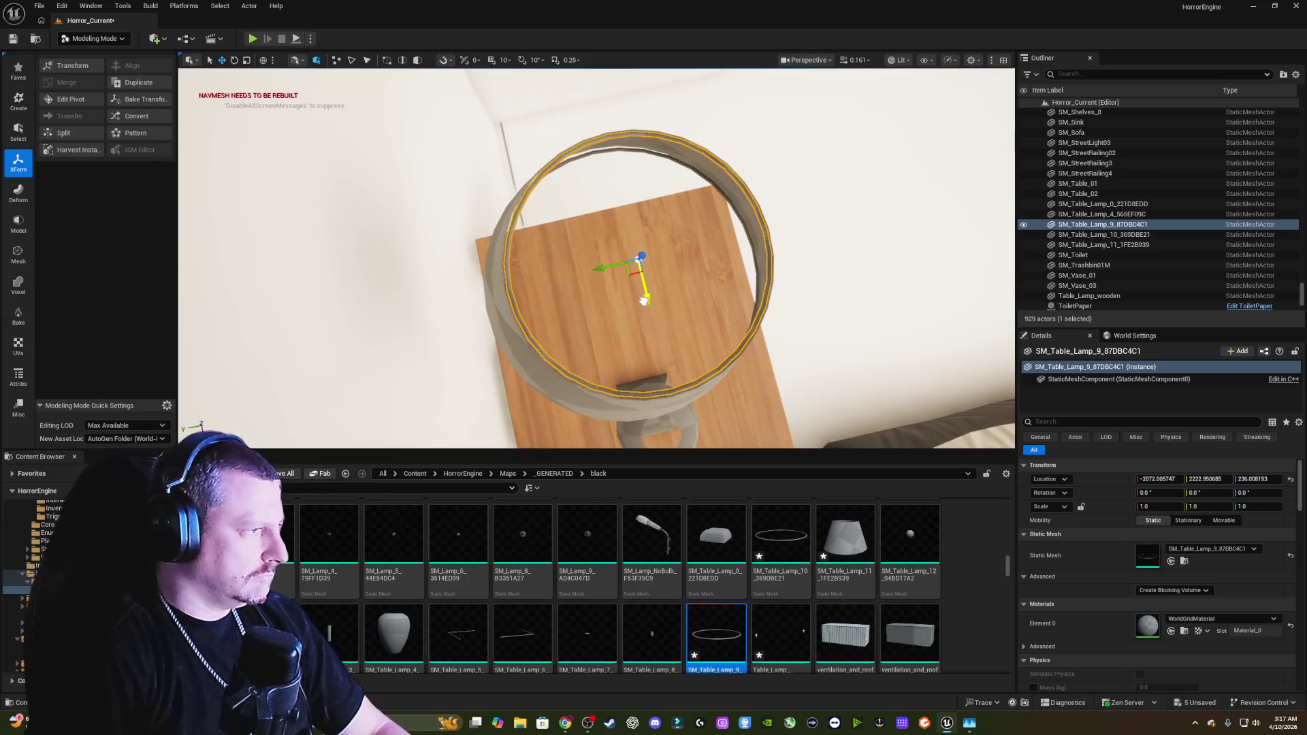
mouse_move(642, 352)
mouse_down()
mouse_move(642, 299)
mouse_move(713, 298)
mouse_move(688, 279)
mouse_move(678, 320)
mouse_move(677, 289)
mouse_move(695, 301)
mouse_up()
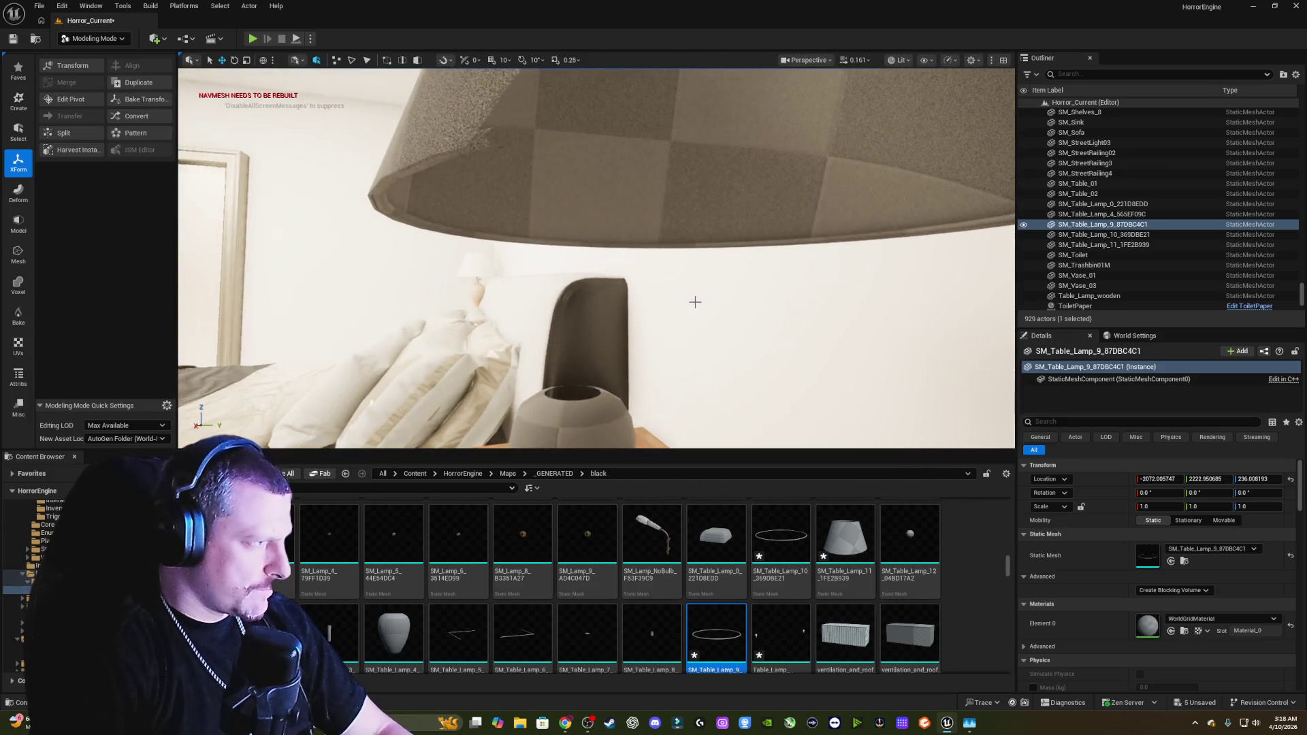
ctrl+click(382, 208)
drag(744, 356, 728, 327)
Step: Move the shade and rings above the vase body and place the SM_Table_Lamp_1 neck on the nightstand
key(f)
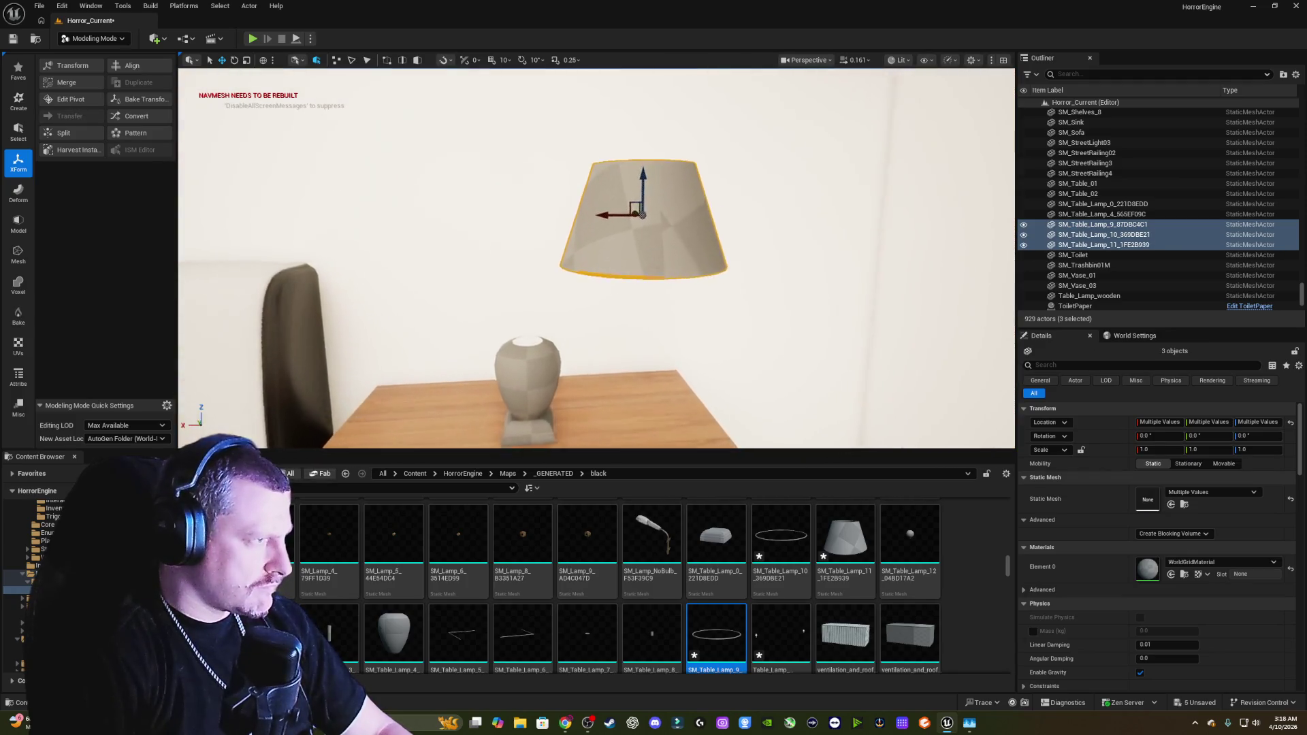
scroll(597, 259, up, 3)
scroll(630, 337, down, 3)
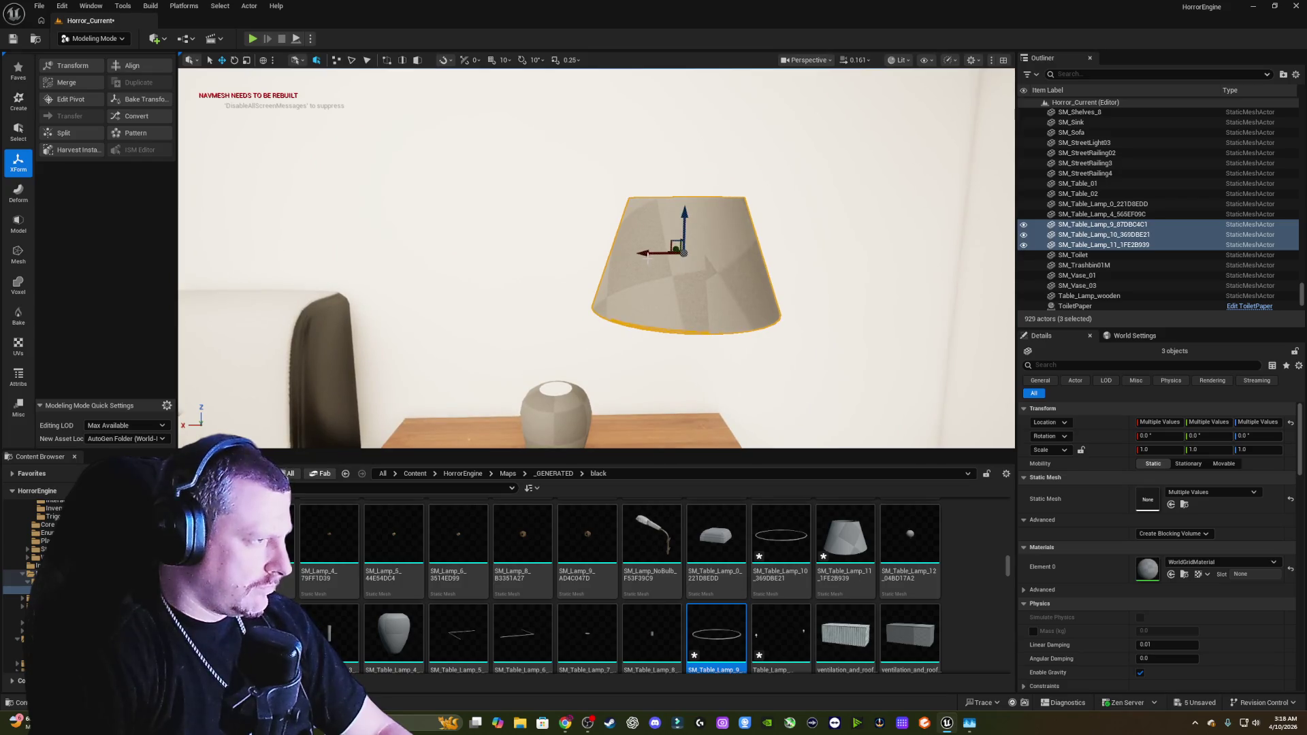
mouse_move(644, 254)
mouse_down()
mouse_move(521, 253)
mouse_move(567, 300)
mouse_move(568, 266)
mouse_move(354, 266)
mouse_move(531, 262)
mouse_move(518, 272)
mouse_move(531, 255)
mouse_move(504, 259)
mouse_move(524, 255)
mouse_up()
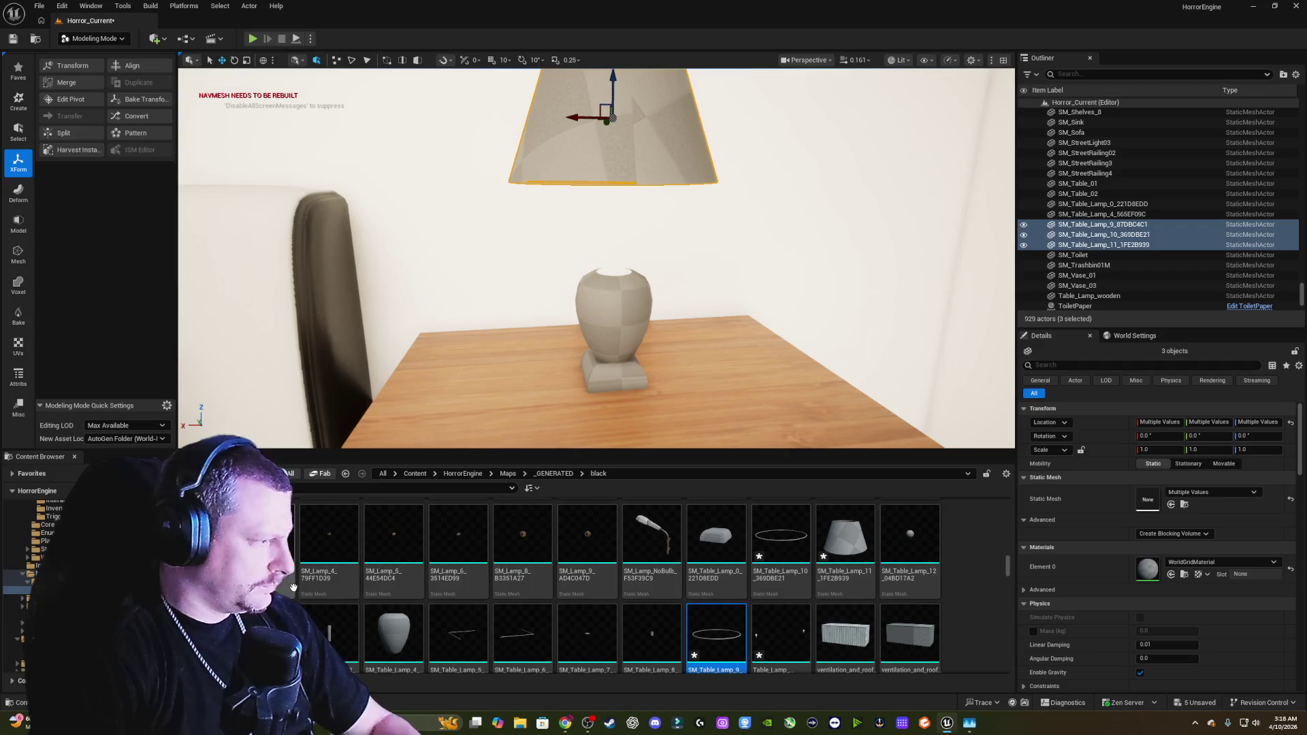
mouse_move(201, 633)
mouse_down()
mouse_move(408, 449)
mouse_move(500, 404)
mouse_up()
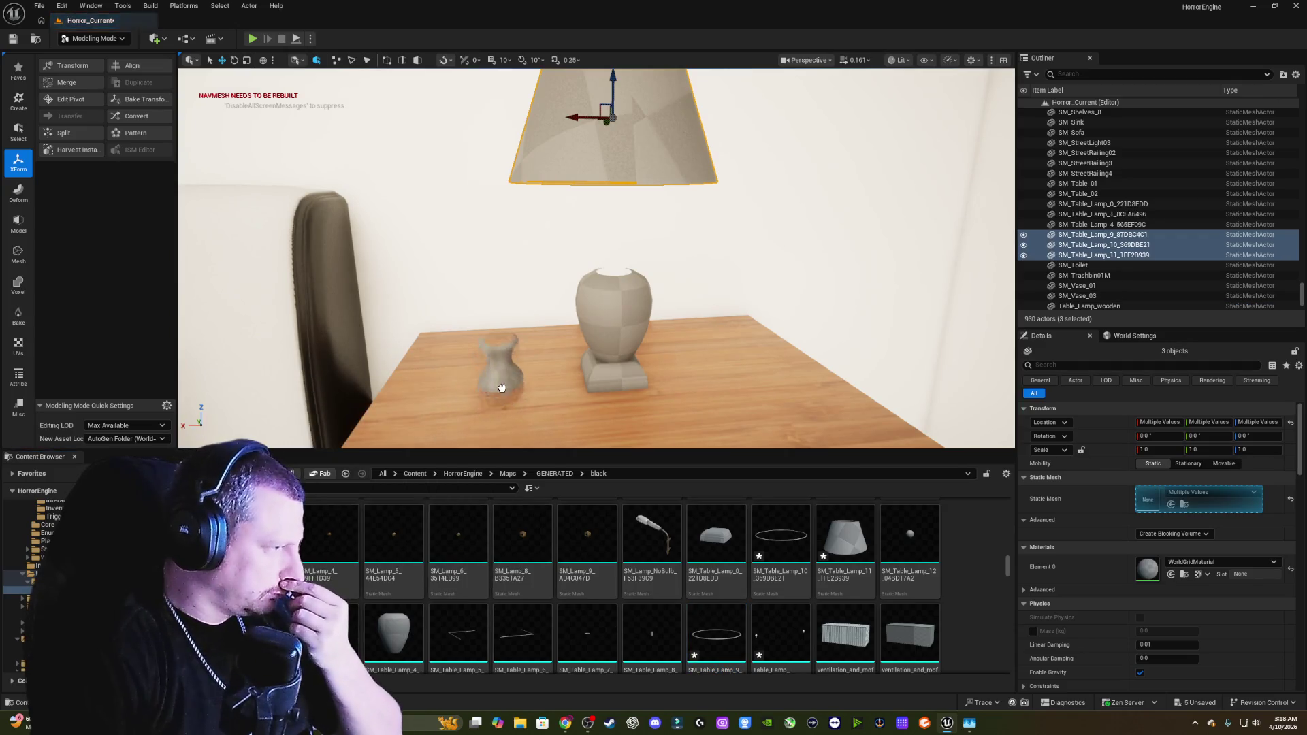
Step: Add the knob-shaped SM_Table_Lamp_2 mesh to the level beside the tabletop vases
drag(658, 440, 732, 432)
drag(637, 354, 637, 355)
drag(534, 387, 660, 341)
Step: Position the SM_Table_Lamp_1 neck on top of the vase body using the Y and Z axes
click(553, 317)
key(f)
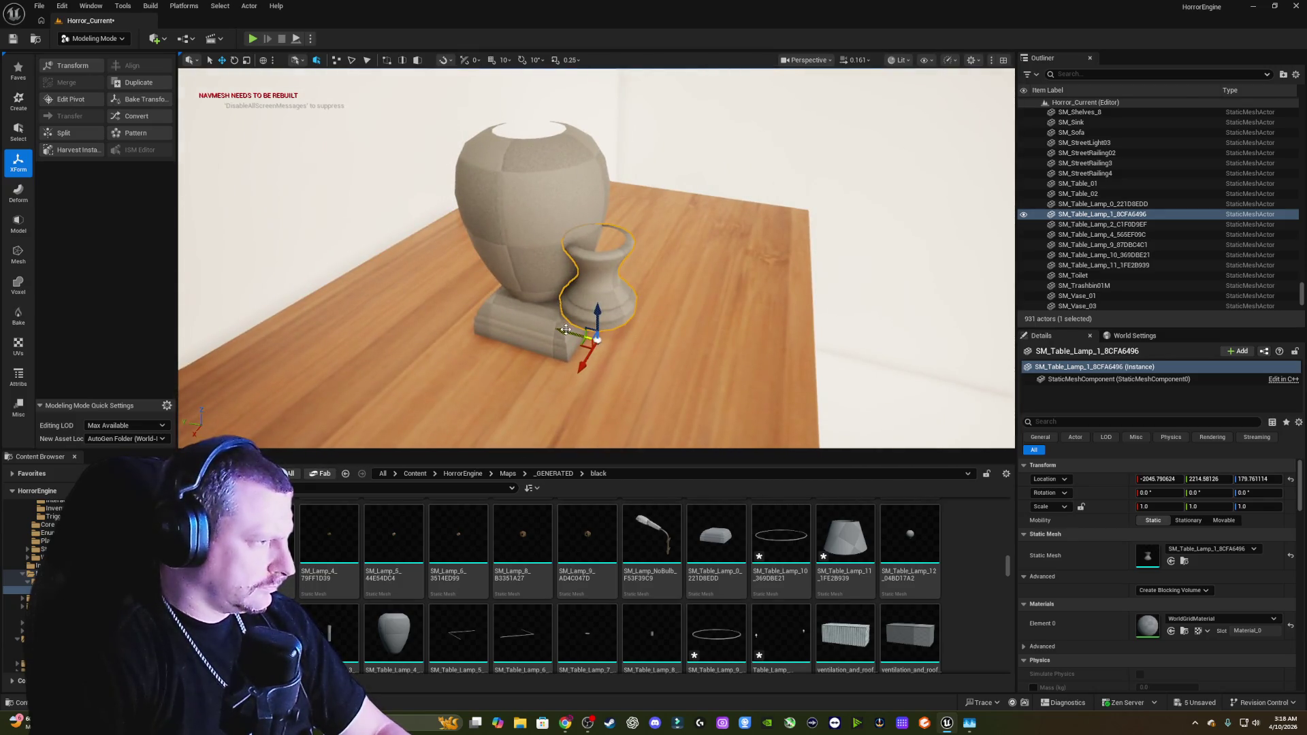
drag(566, 329, 528, 319)
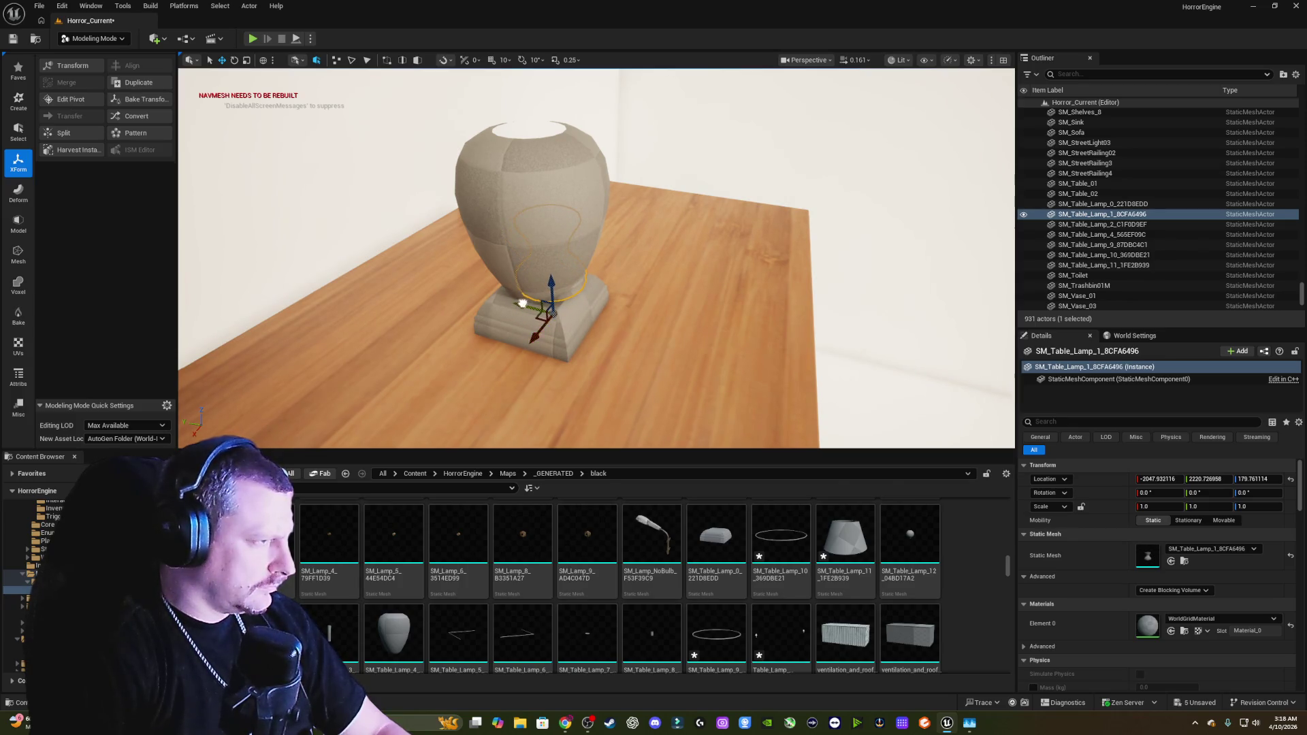
drag(542, 209, 542, 157)
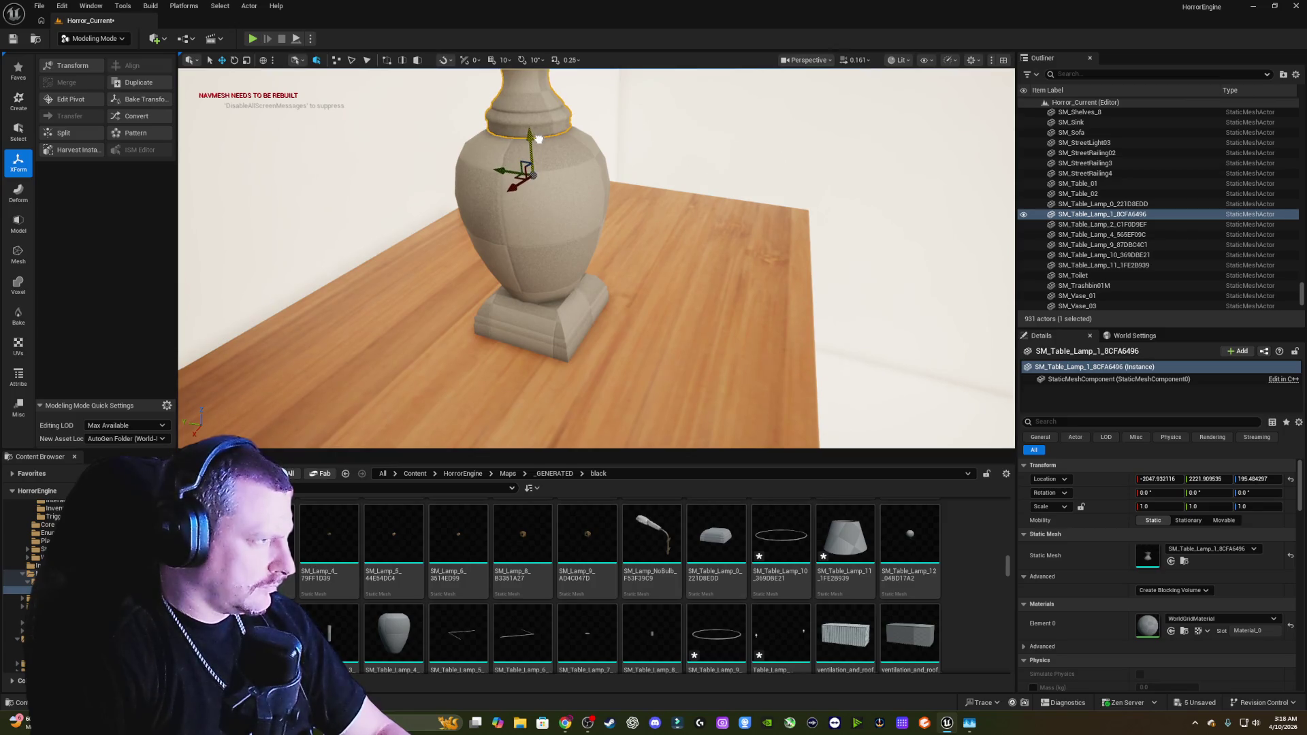
mouse_move(538, 140)
mouse_down()
mouse_move(538, 218)
mouse_move(565, 307)
mouse_move(565, 224)
mouse_move(565, 320)
mouse_move(515, 232)
mouse_up()
Step: Lift the vase body and neck together up off the square base toward the shade
ctrl+click(519, 324)
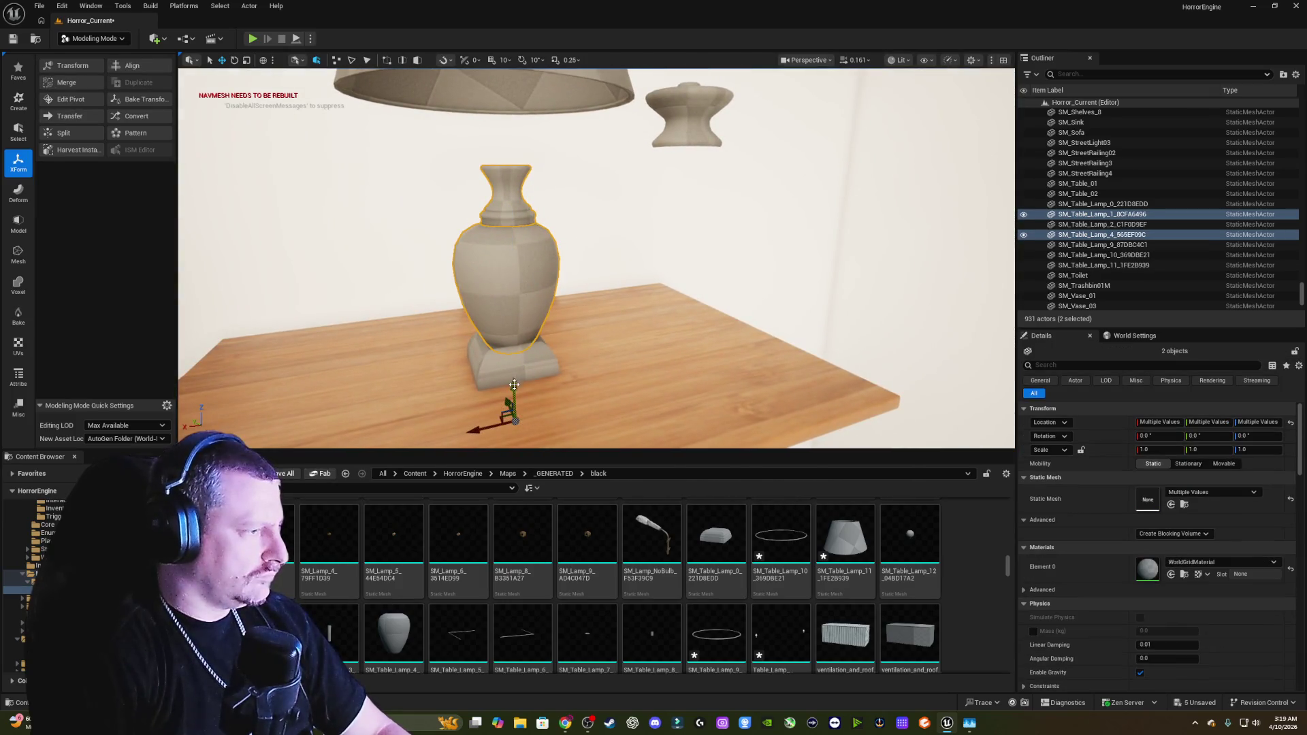
drag(514, 385, 512, 323)
click(683, 123)
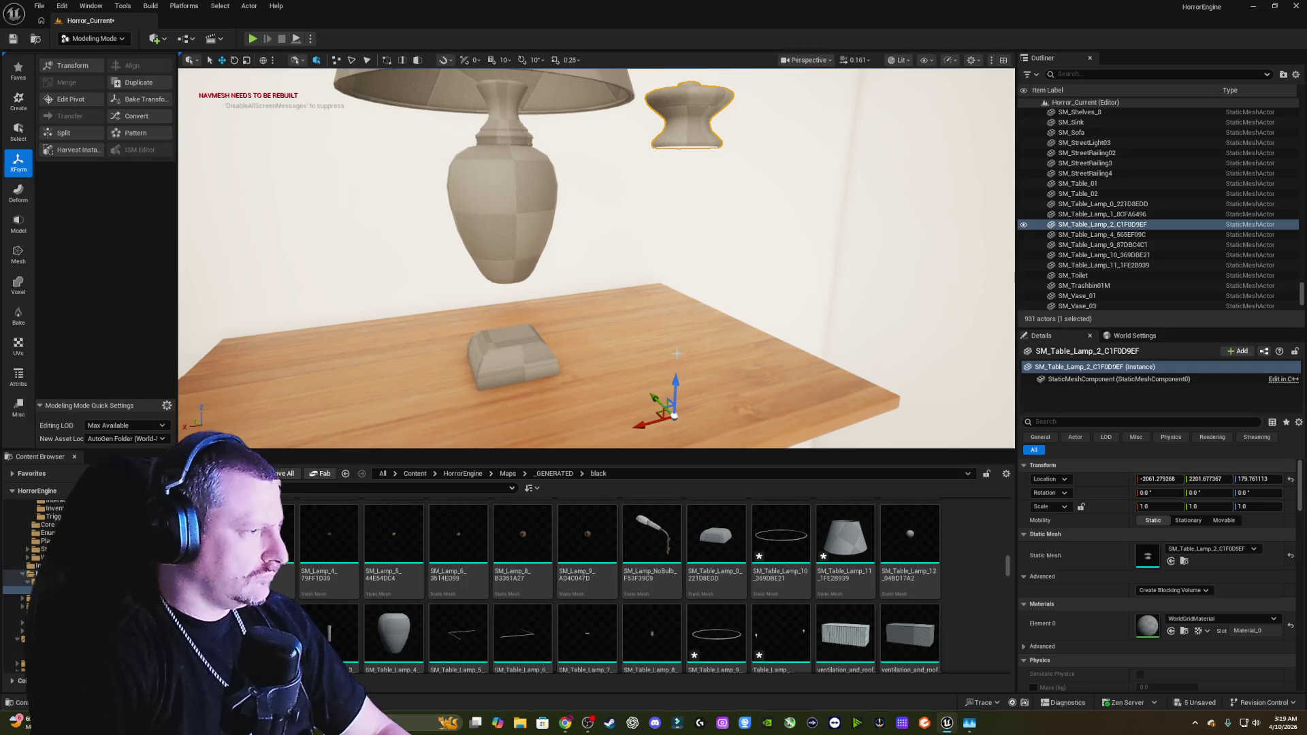
click(502, 104)
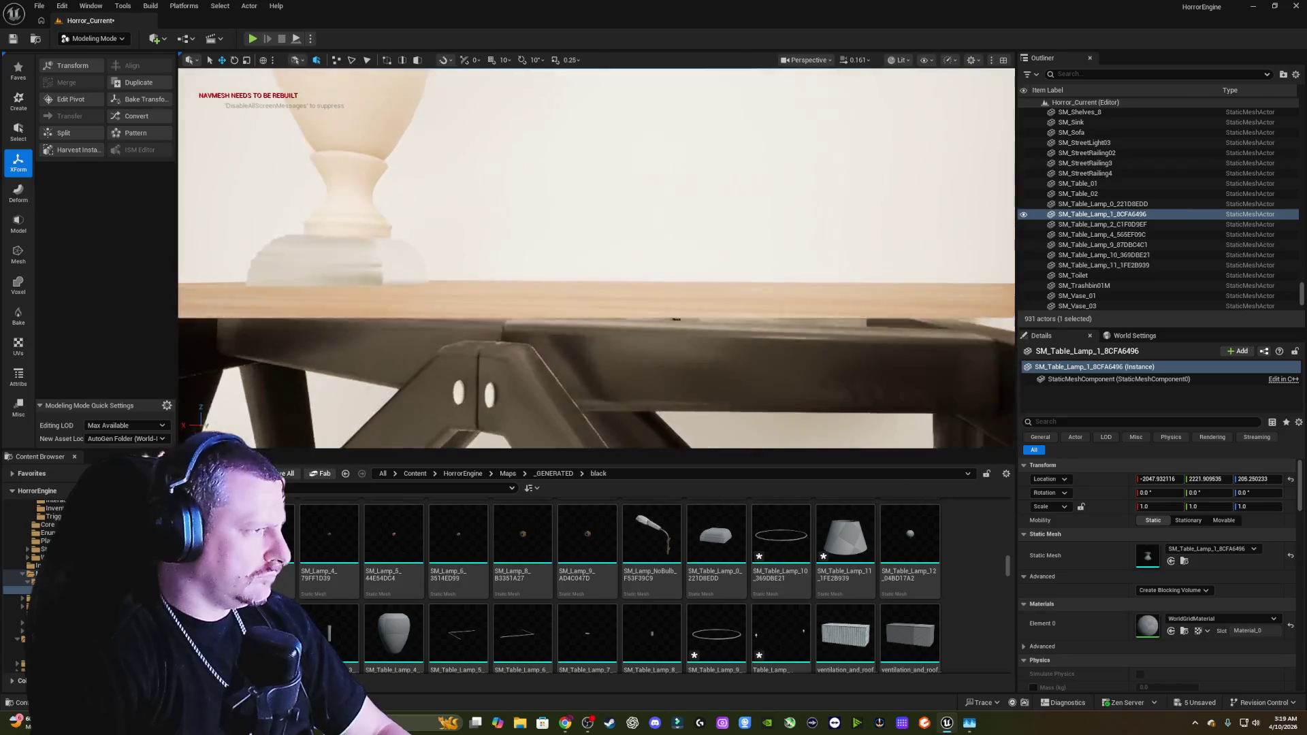